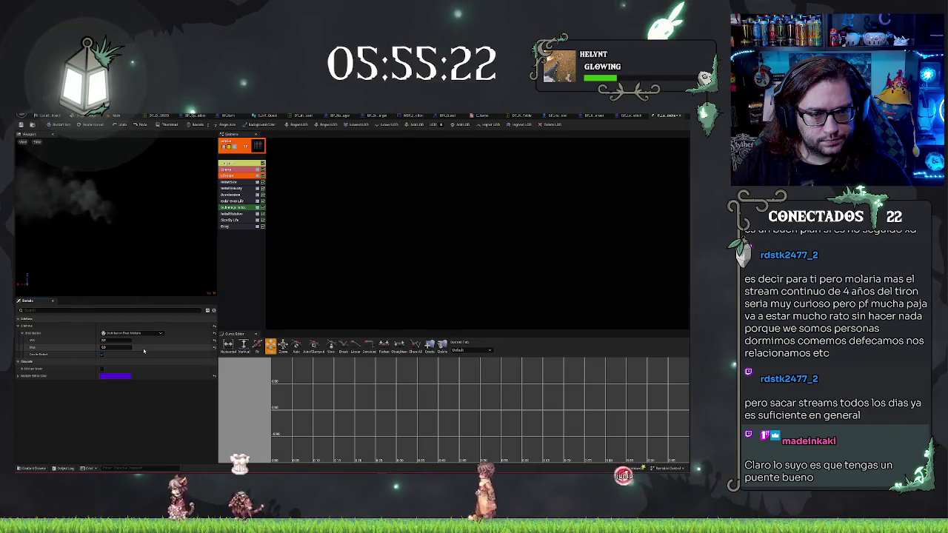
- Edit the Start Size Max values in P_LabSmoke's Initial Size module, then return to the lab level
left_click(231, 181)
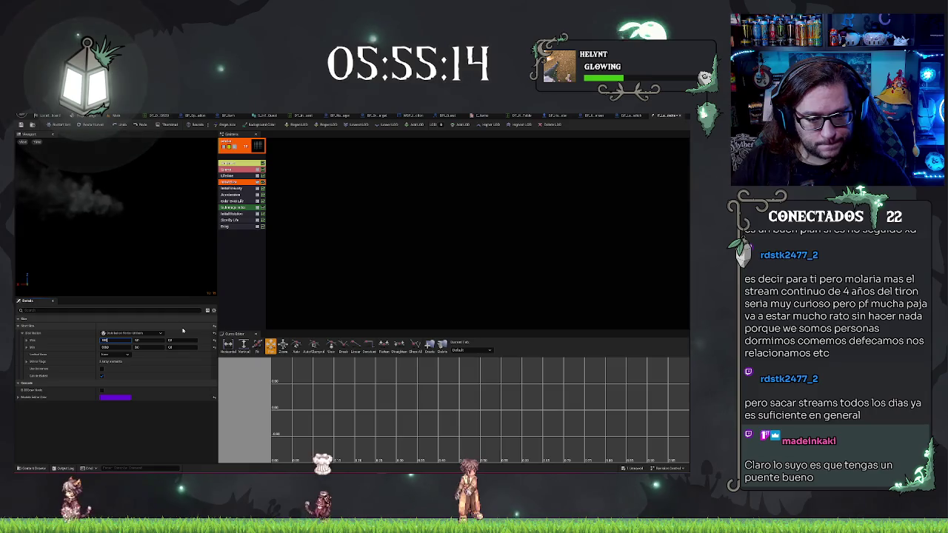
key("Tab")
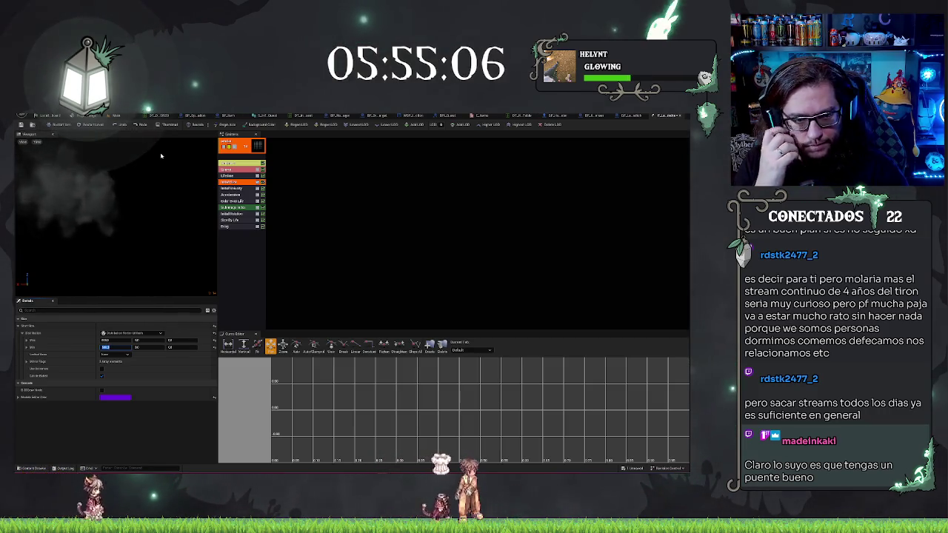
left_click(116, 116)
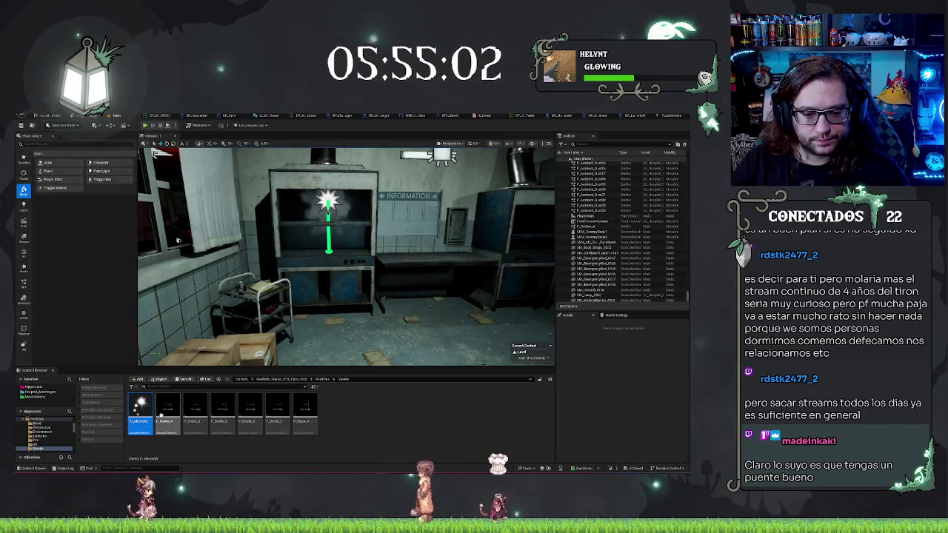
- Delete the floor smoke emitter and place a new P_LabSmoke actor in the lab
left_click(168, 407)
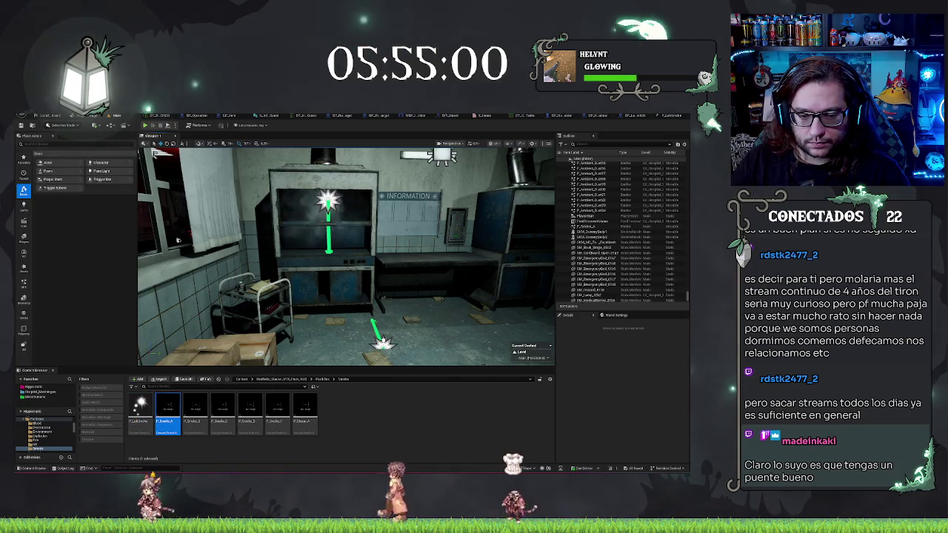
key("Delete")
left_click(141, 409)
mouse_move(140, 417)
left_mouse_down()
mouse_move(366, 318)
mouse_move(363, 329)
left_mouse_up()
mouse_move(398, 290)
left_mouse_down()
mouse_move(379, 324)
mouse_move(415, 321)
left_mouse_up()
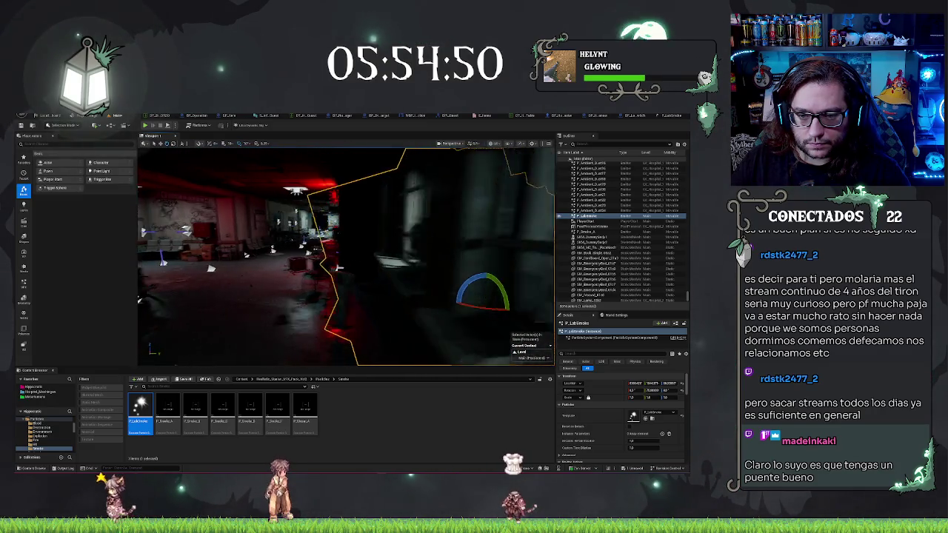
key("f")
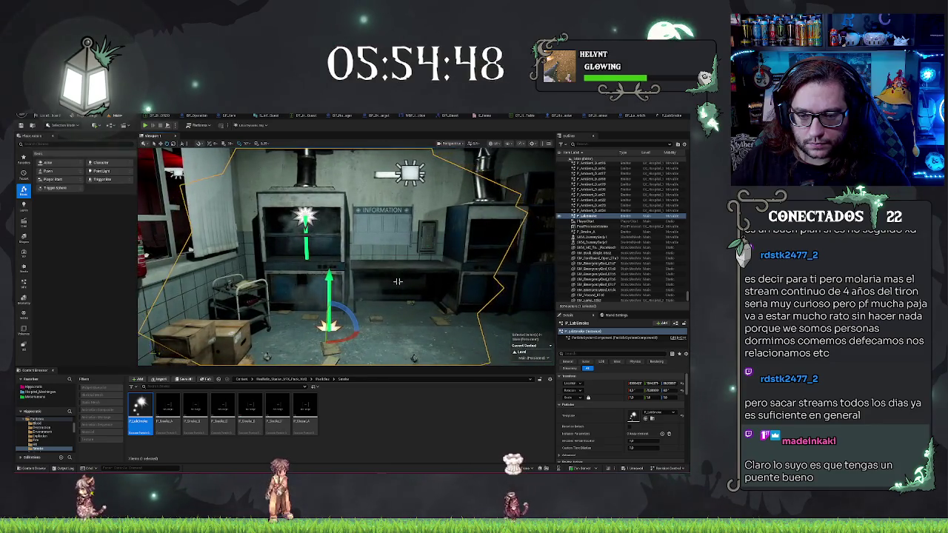
- Turn the P_LabSmoke actor 180° and raise it into the cabinet beside the other emitter
mouse_move(346, 305)
left_mouse_down()
mouse_move(296, 305)
mouse_move(319, 305)
left_mouse_up()
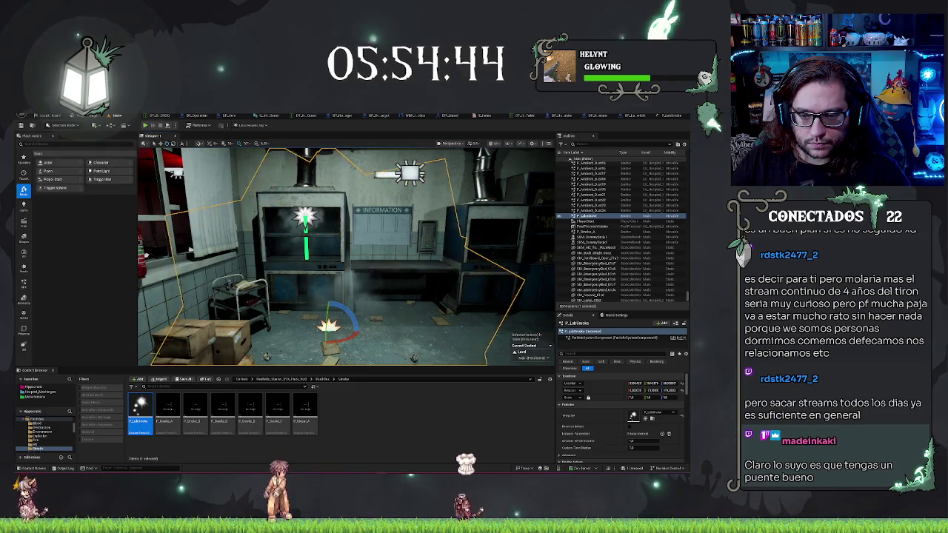
key("w")
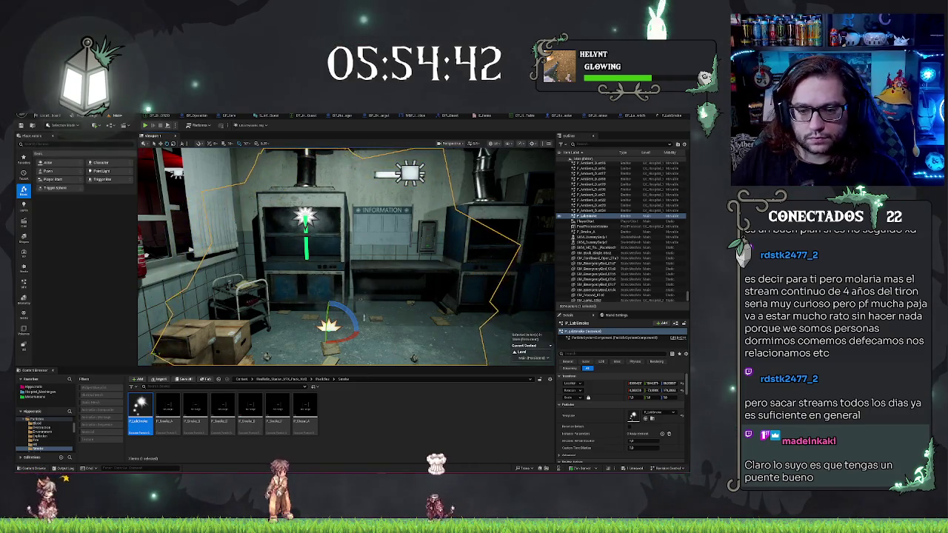
left_click_drag(328, 333, 331, 218)
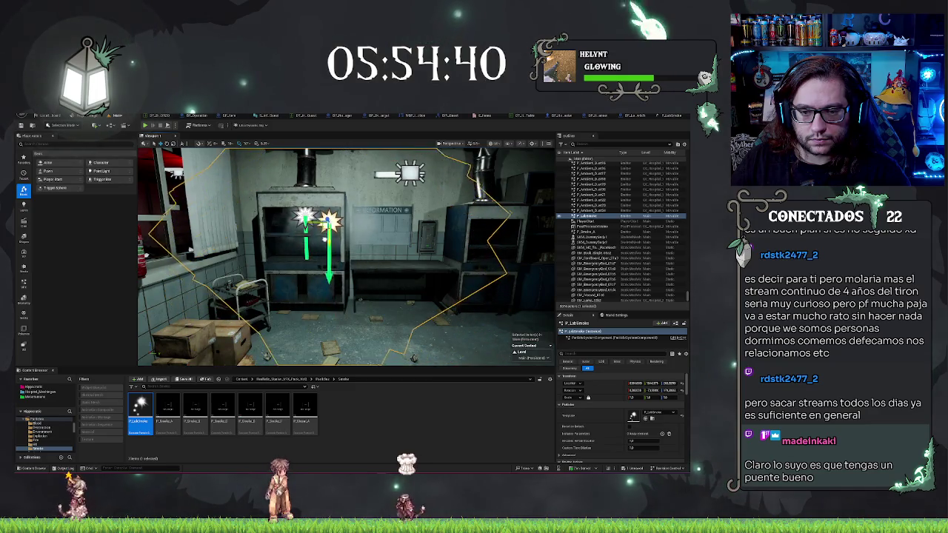
scroll(346, 256, "up", 10)
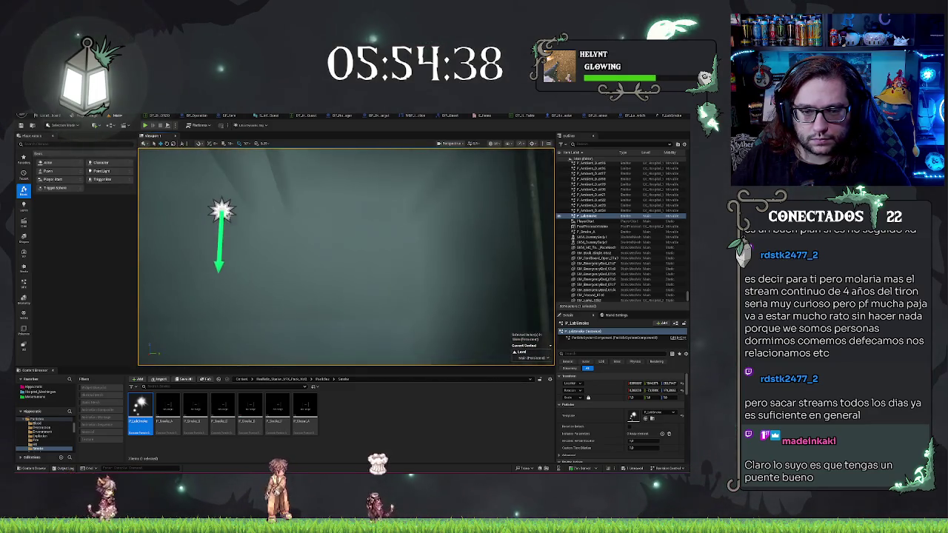
- Select the smoke emitter in the lab and frame it in the viewport
mouse_move(345, 256)
left_mouse_down()
mouse_move(222, 256)
mouse_move(169, 294)
mouse_move(192, 295)
left_mouse_up()
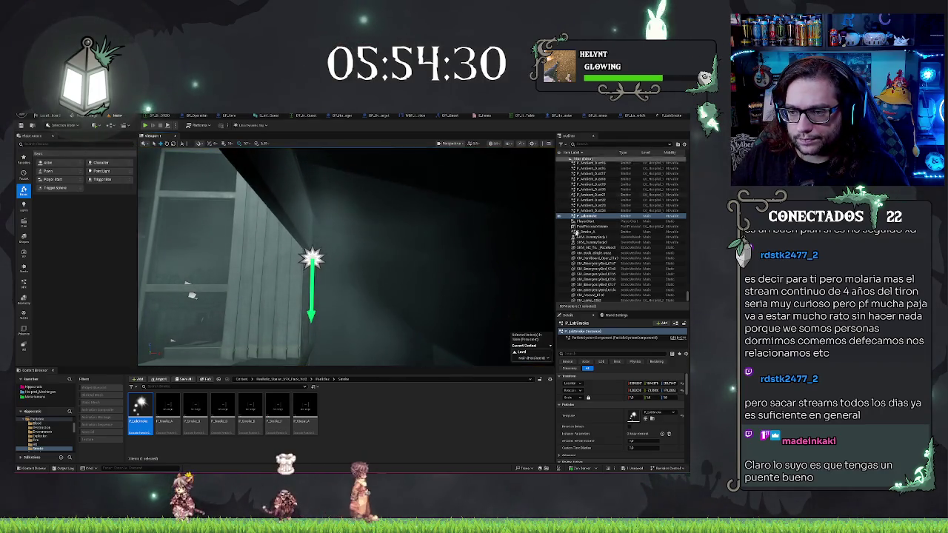
key("Delete")
key("ctrl+z")
left_click_drag(191, 295, 267, 363)
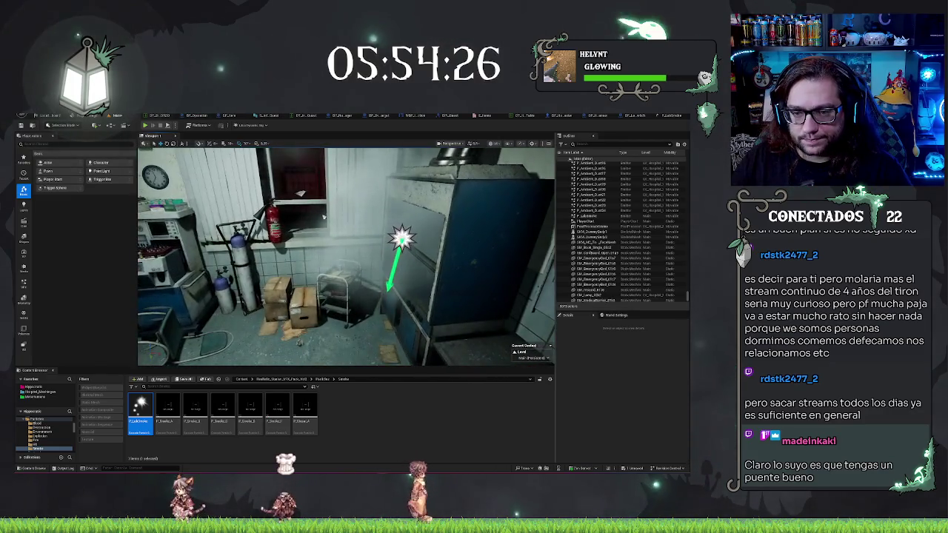
left_click(400, 238)
left_click_drag(419, 273, 462, 236)
key("f")
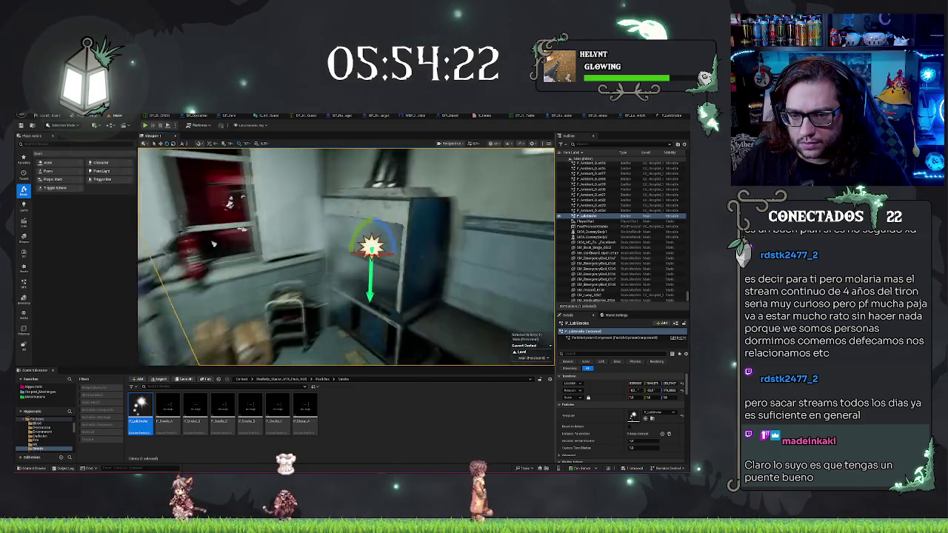
scroll(345, 256, "up", 3)
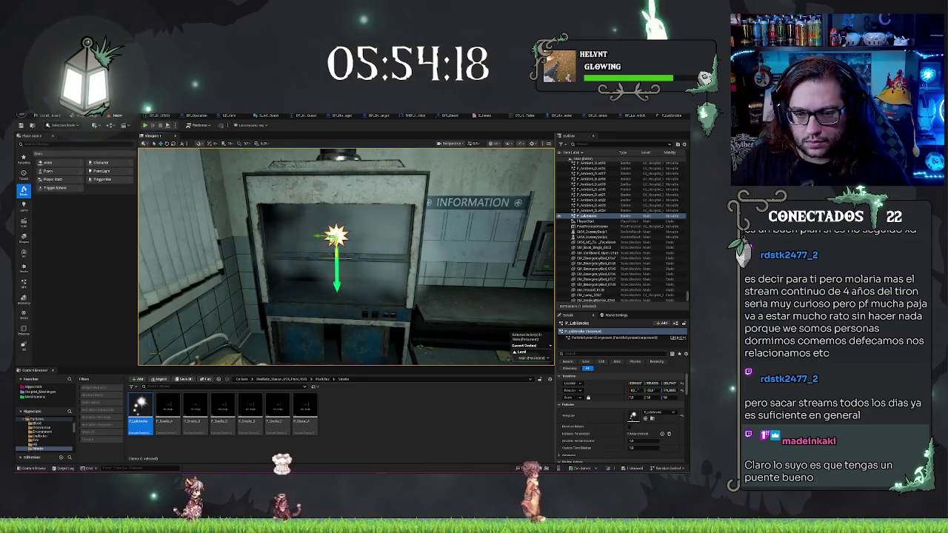
- Slide the smoke emitter left and lower it down the fume hood cabinet front
left_click_drag(345, 256, 290, 257)
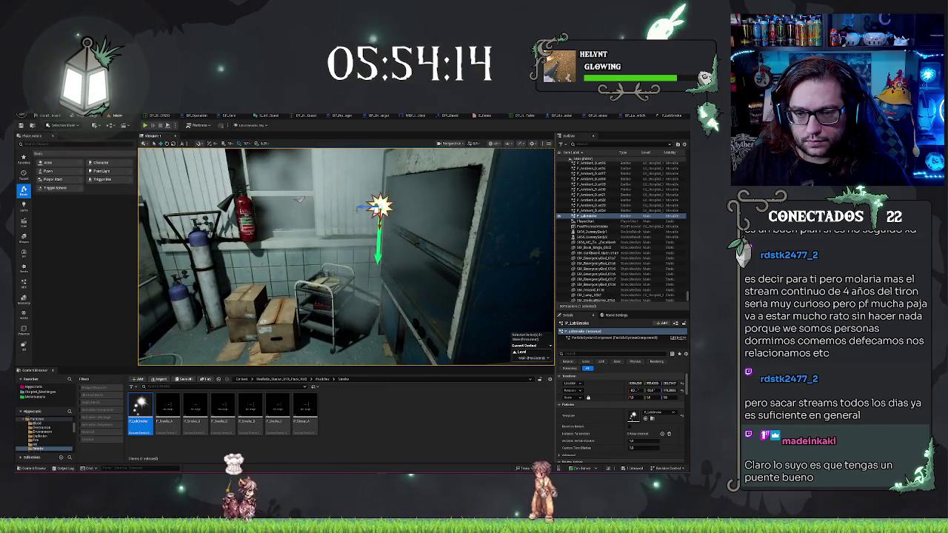
mouse_move(395, 240)
left_mouse_down()
mouse_move(211, 269)
mouse_move(187, 257)
left_mouse_up()
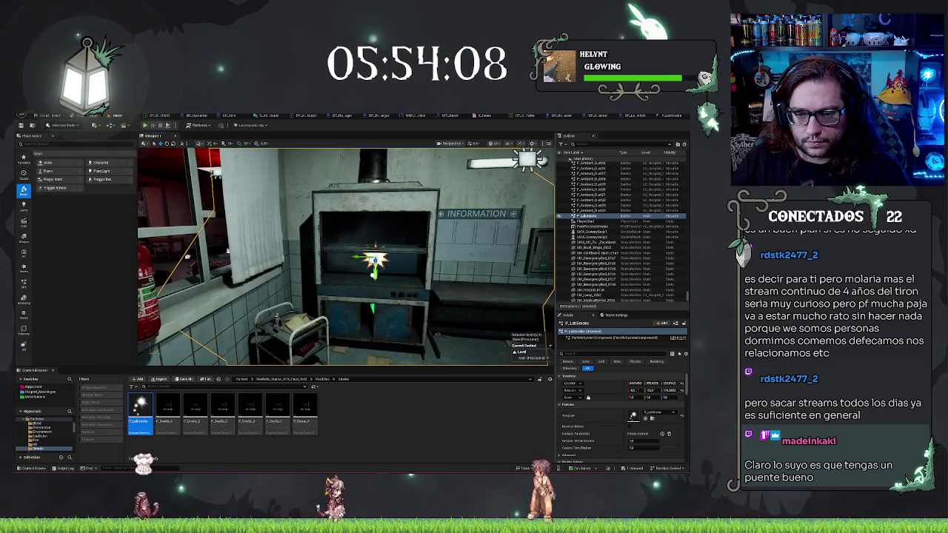
left_click_drag(345, 257, 293, 256)
left_click_drag(259, 223, 297, 249)
mouse_move(443, 241)
left_mouse_down()
mouse_move(451, 237)
mouse_move(415, 241)
left_mouse_up()
left_click_drag(296, 248, 315, 216)
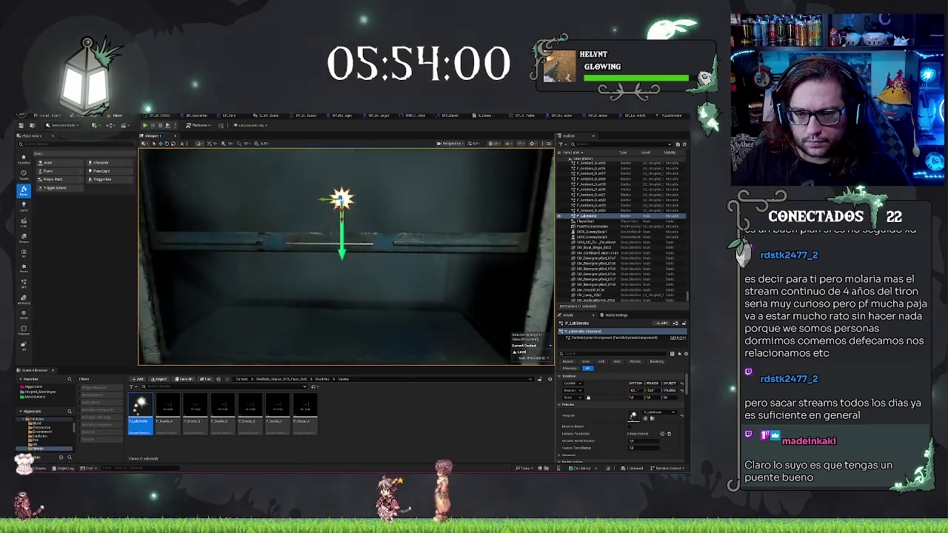
key("f")
left_click_drag(346, 278, 343, 298)
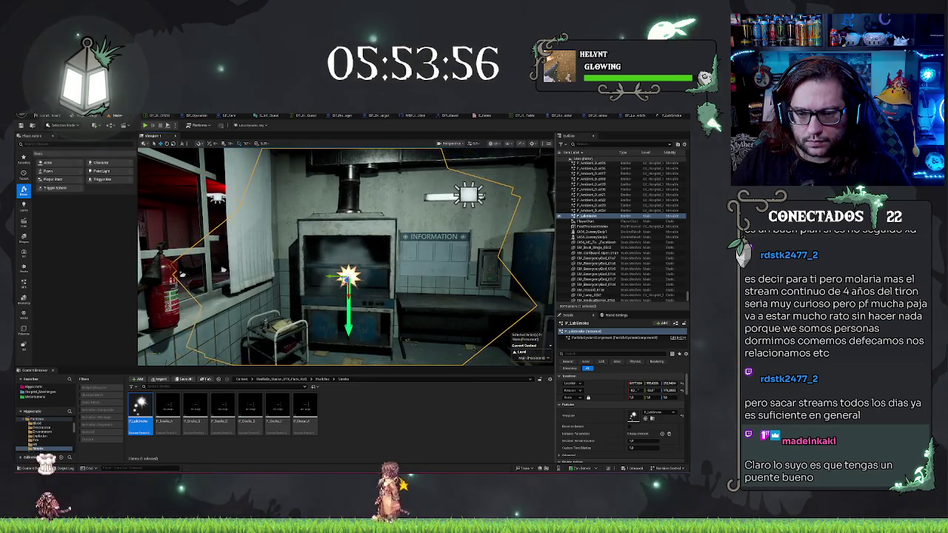
mouse_move(348, 296)
left_mouse_down()
mouse_move(362, 350)
mouse_move(362, 311)
mouse_move(361, 353)
left_mouse_up()
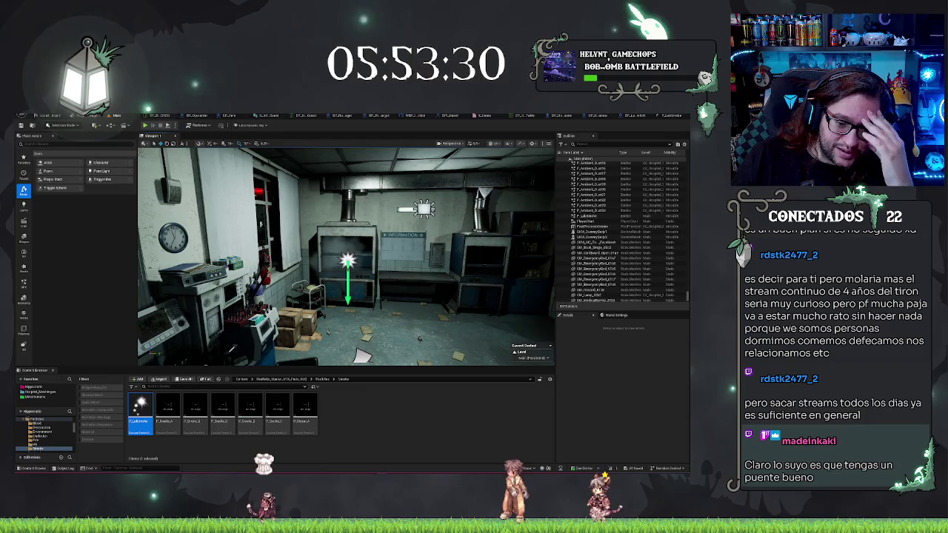
- Select the fume hood smoke actor, undo its last change, and reopen the P_LabSmoke editor
mouse_move(260, 223)
left_mouse_down()
mouse_move(259, 252)
mouse_move(228, 285)
left_mouse_up()
left_click(371, 307)
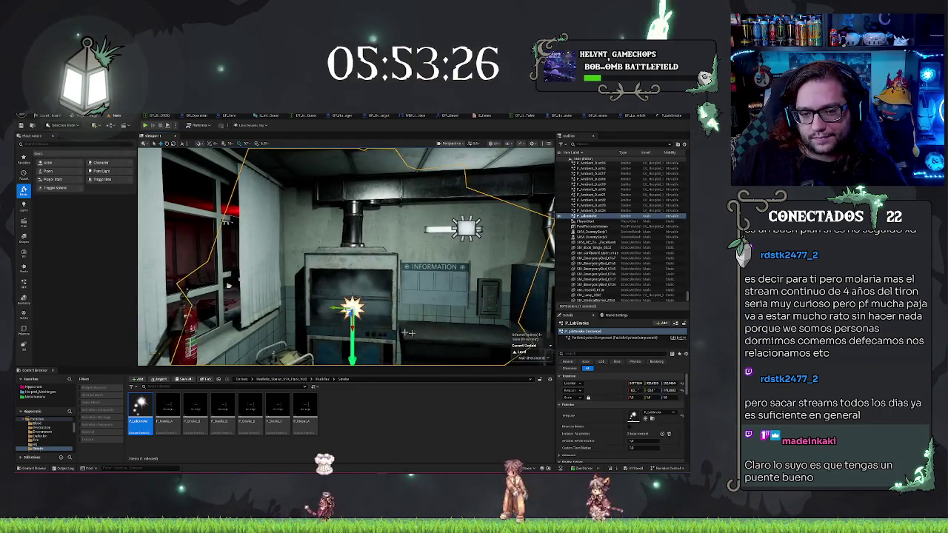
key("f")
mouse_move(169, 360)
left_mouse_down()
mouse_move(199, 308)
mouse_move(143, 270)
left_mouse_up()
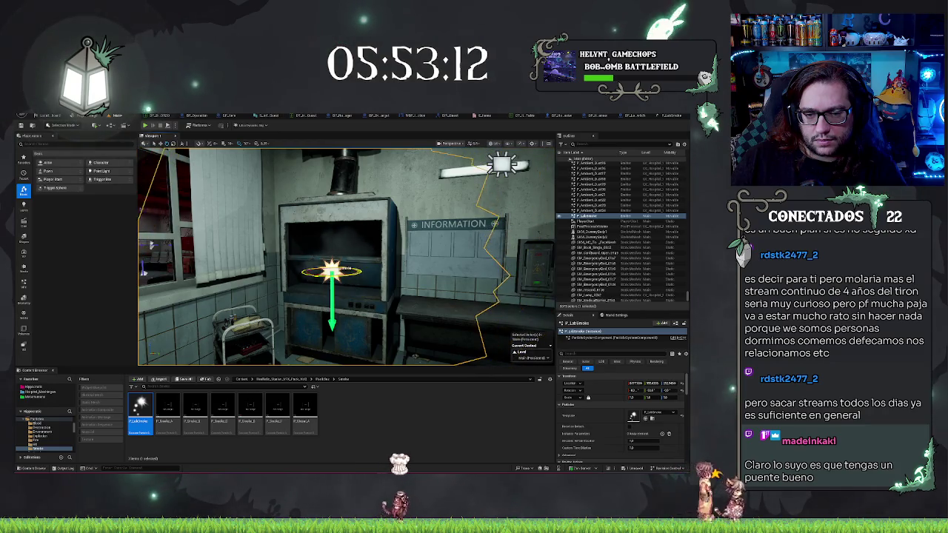
key("ctrl+z")
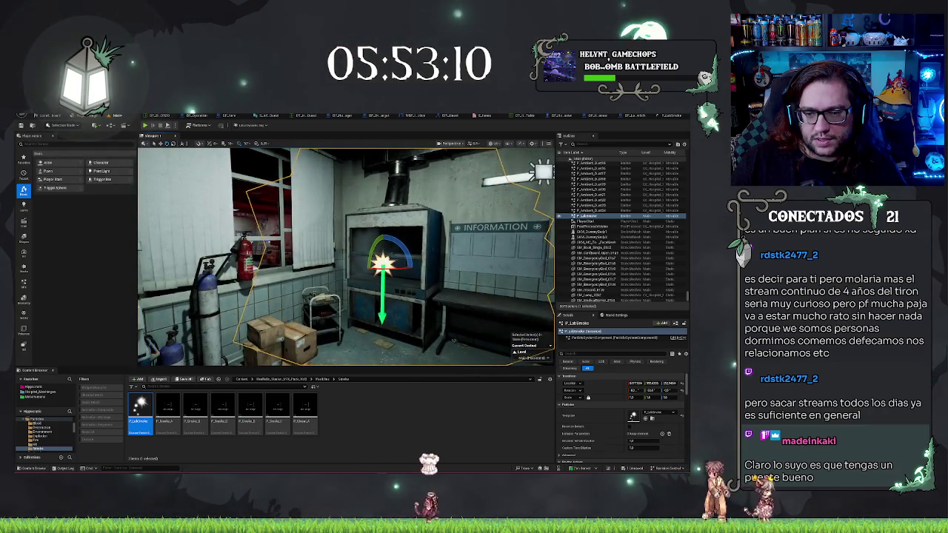
mouse_move(296, 259)
left_mouse_down()
mouse_move(244, 257)
mouse_move(187, 275)
mouse_move(294, 337)
mouse_move(281, 332)
left_mouse_up()
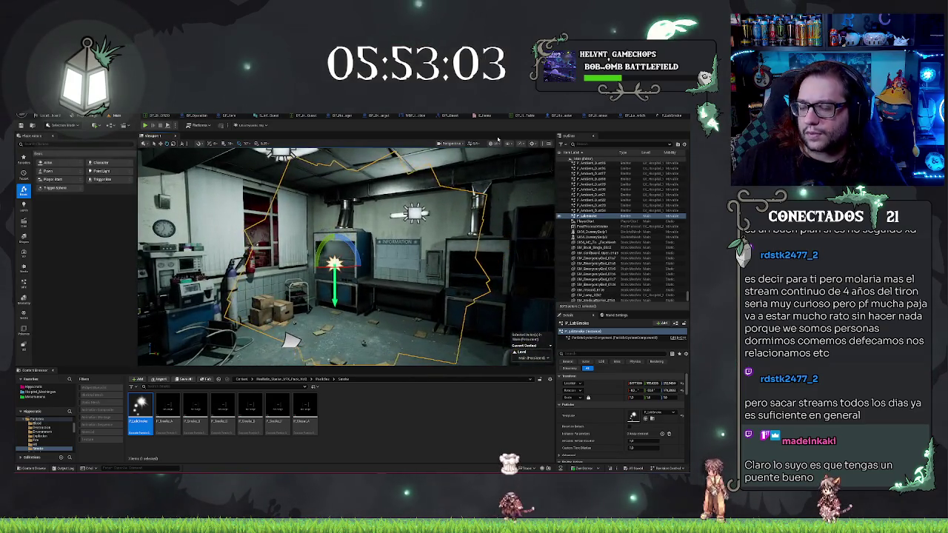
left_click(669, 115)
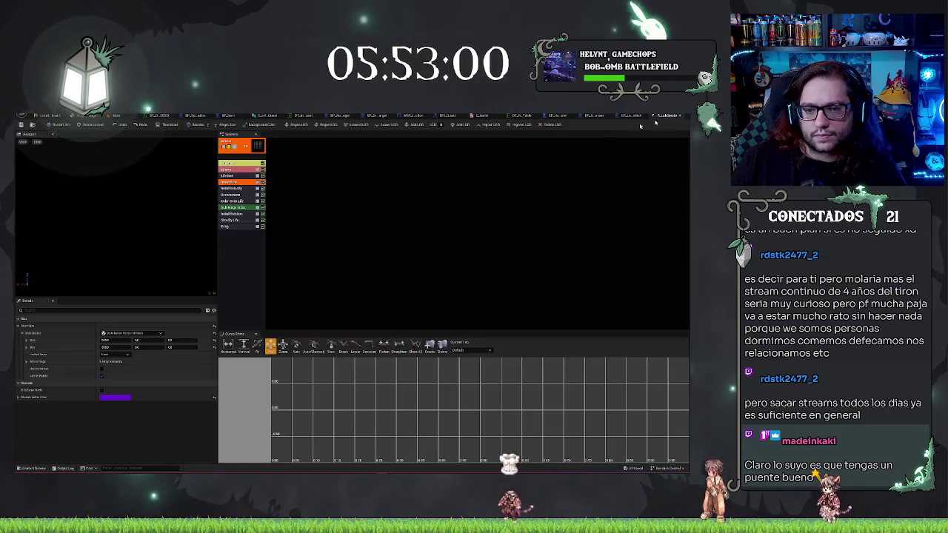
- Set the smoke's Start Size Max X to 400 and preview it on the fume hood emitter
type("400")
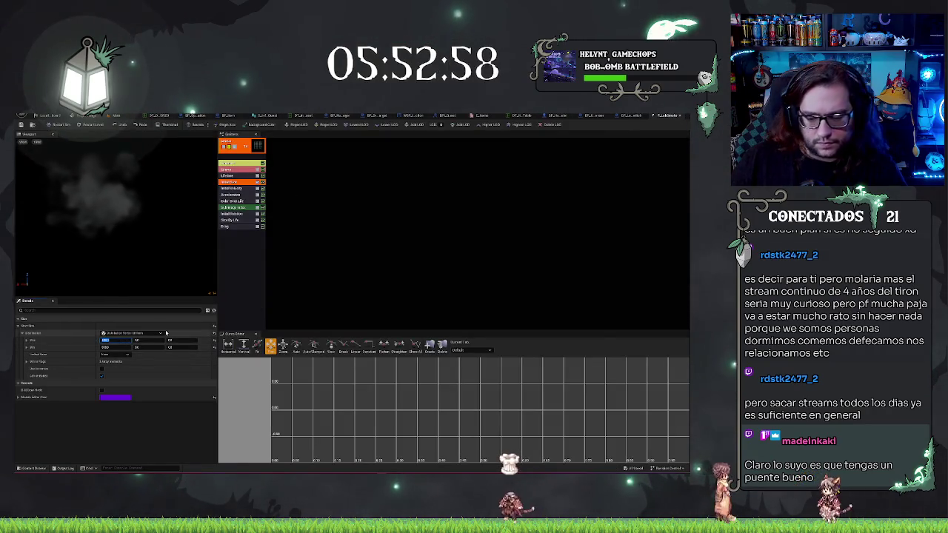
key("Tab")
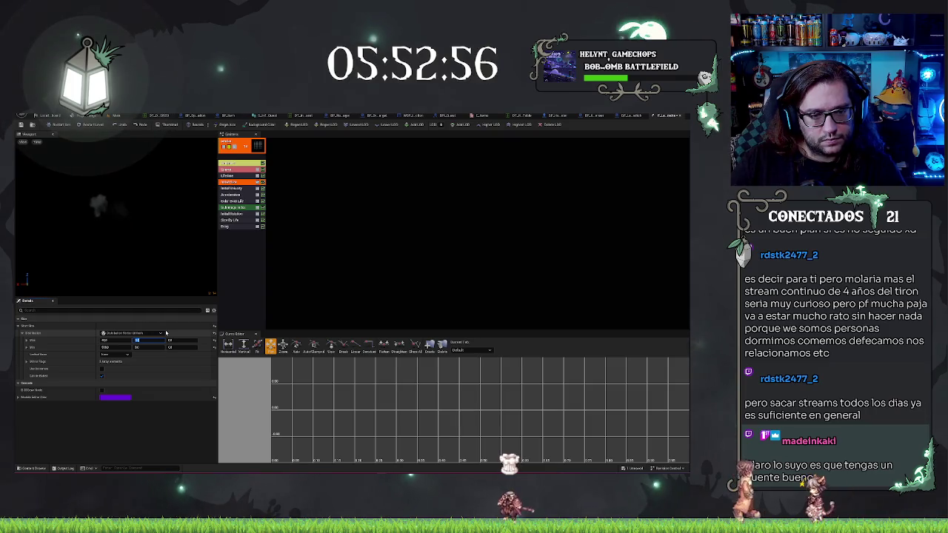
key("Tab")
key("Tab")
key("Tab")
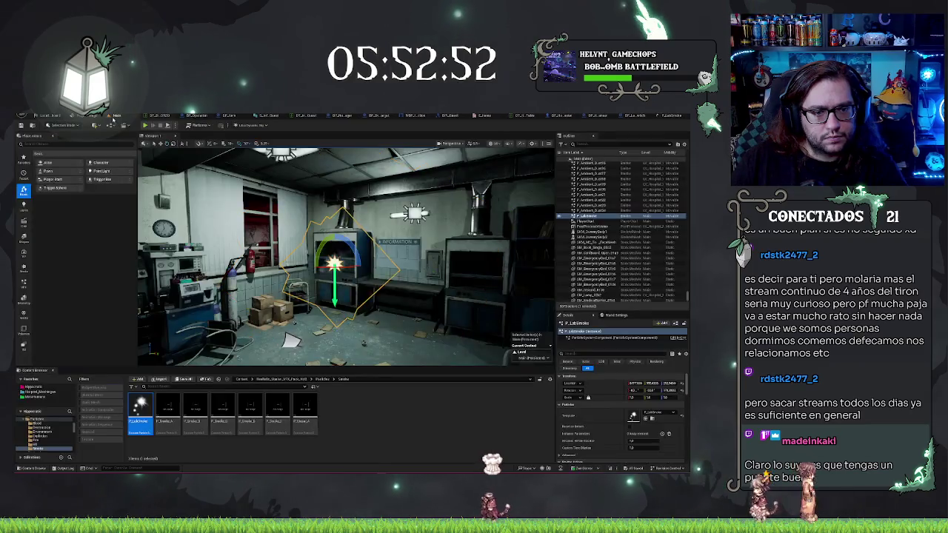
left_click(116, 115)
key("f")
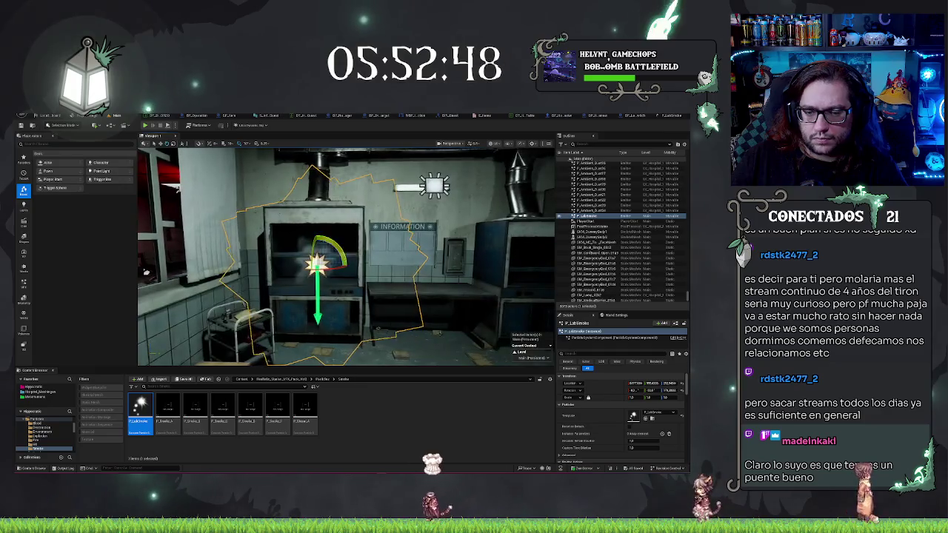
left_click(668, 116)
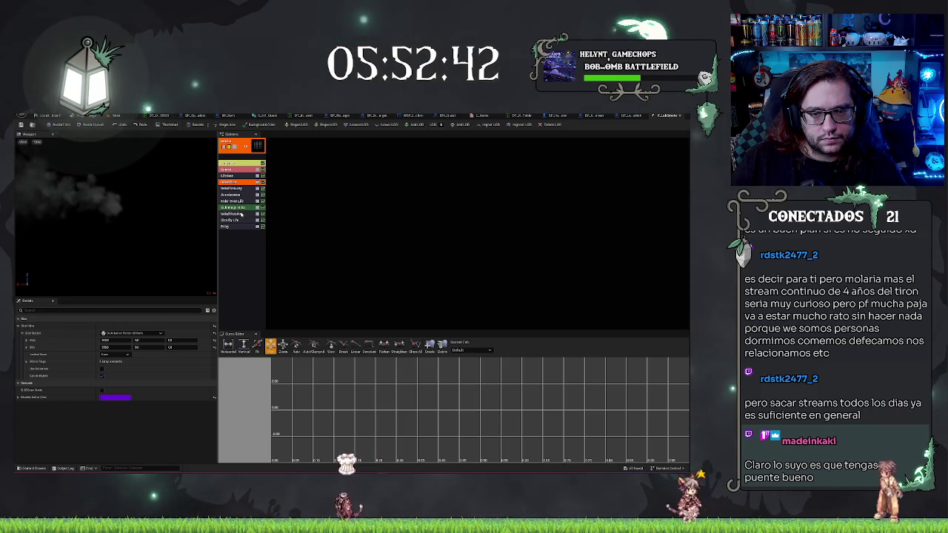
left_click(233, 202)
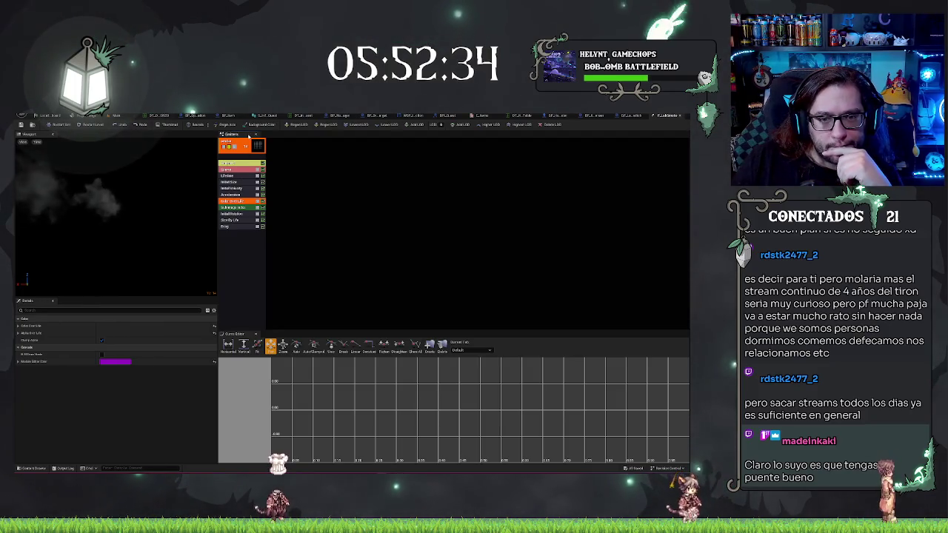
left_click(248, 142)
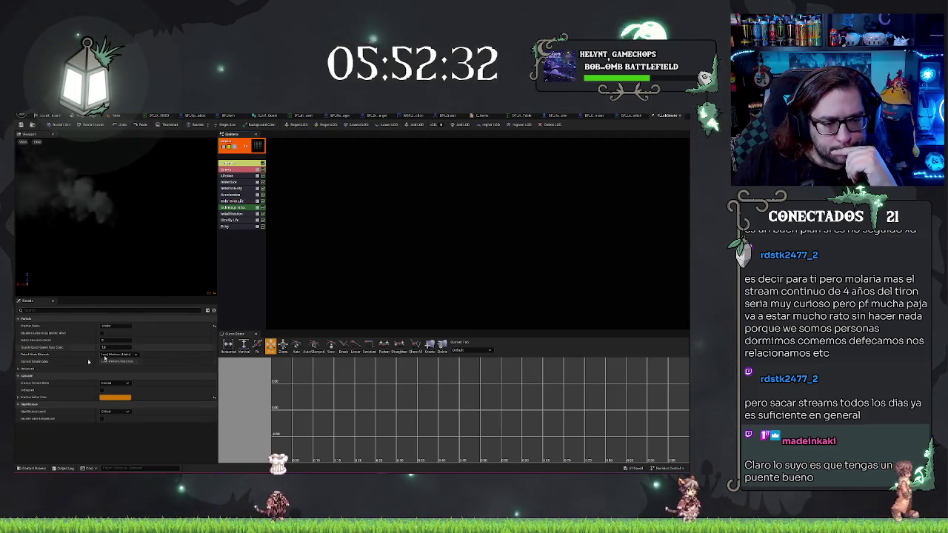
left_click(27, 368)
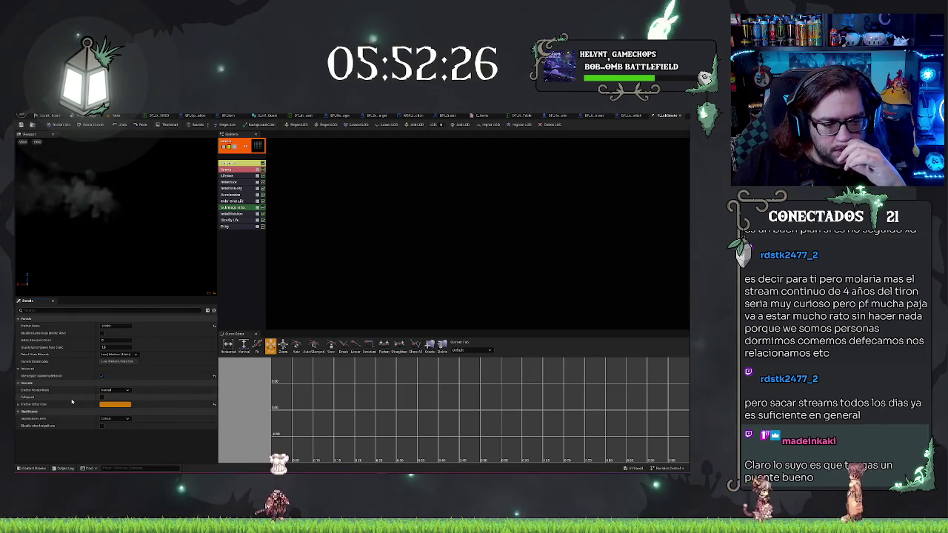
left_click(115, 391)
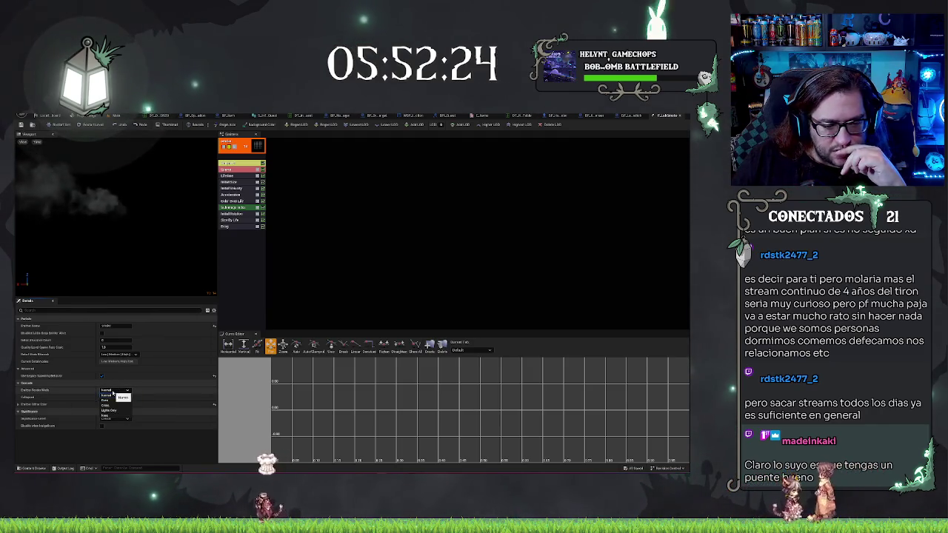
left_click(114, 395)
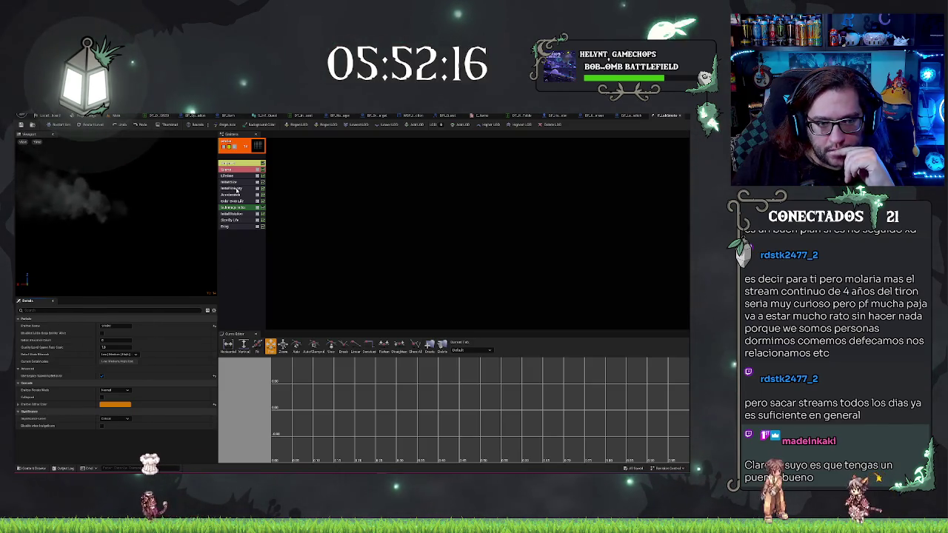
- Set two Initial Velocity components of the smoke emitter to 0
left_click(237, 189)
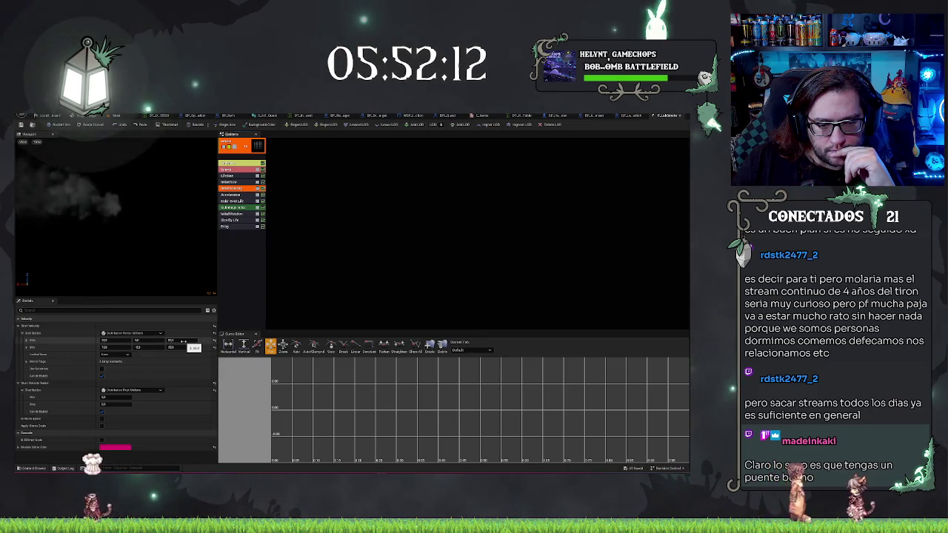
type("0")
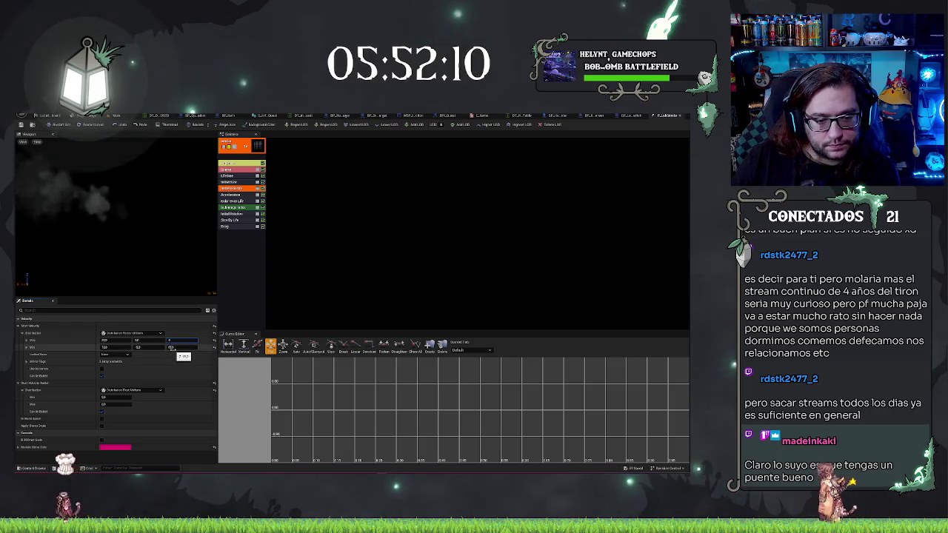
left_click(139, 340)
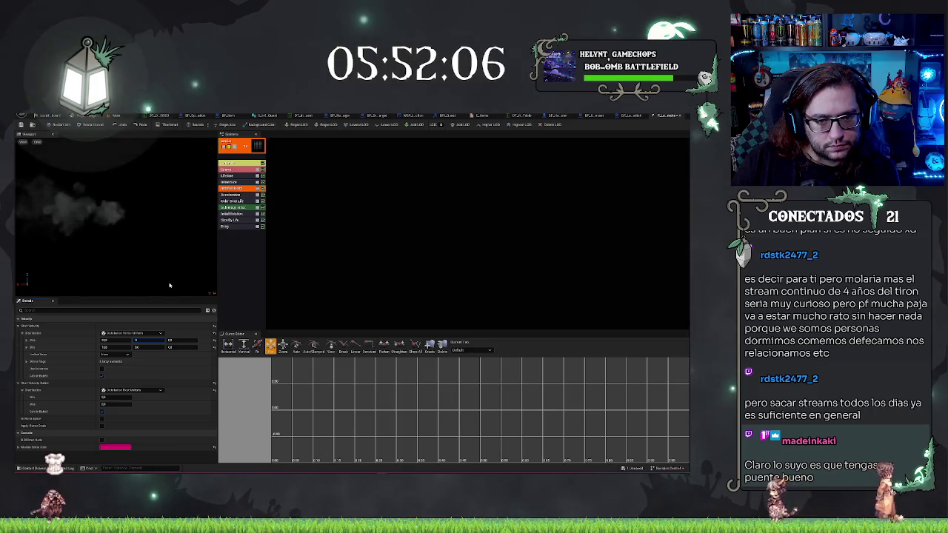
type("0")
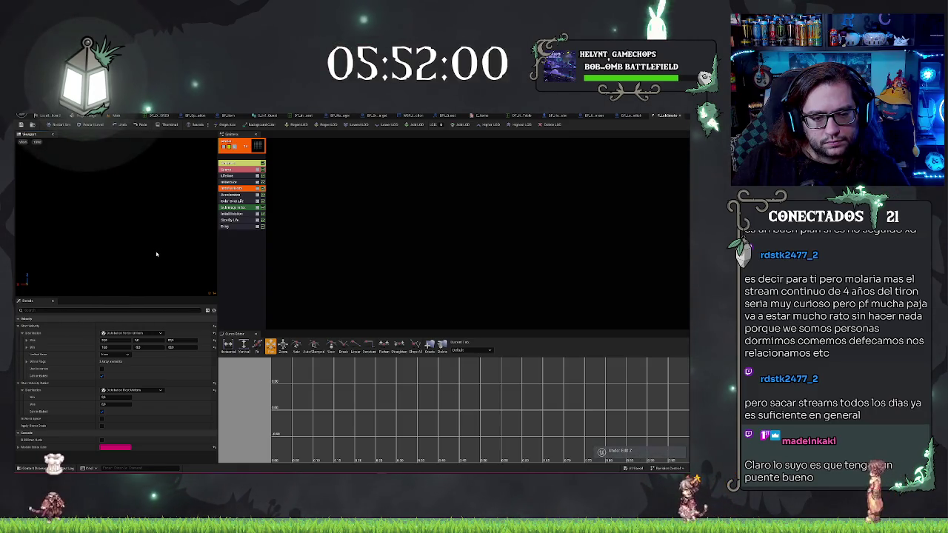
left_click(25, 362)
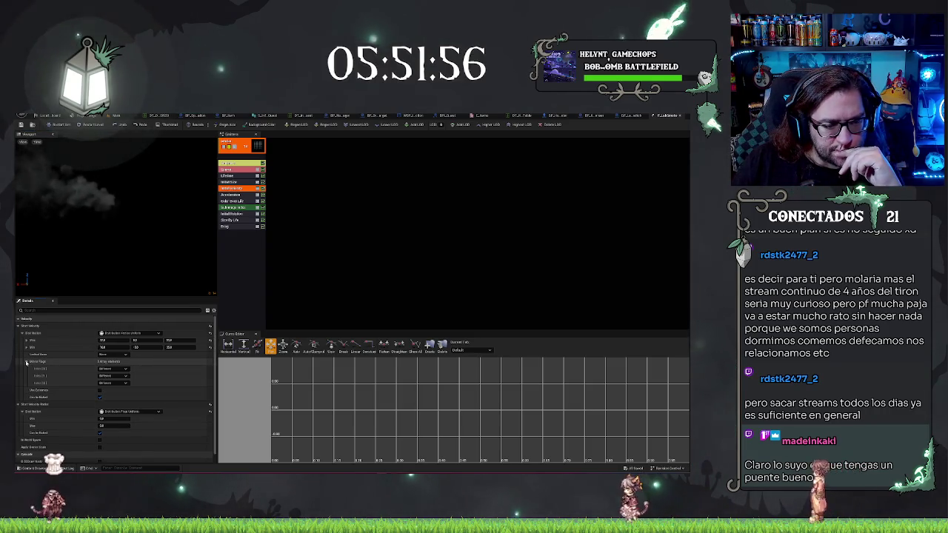
left_click(26, 361)
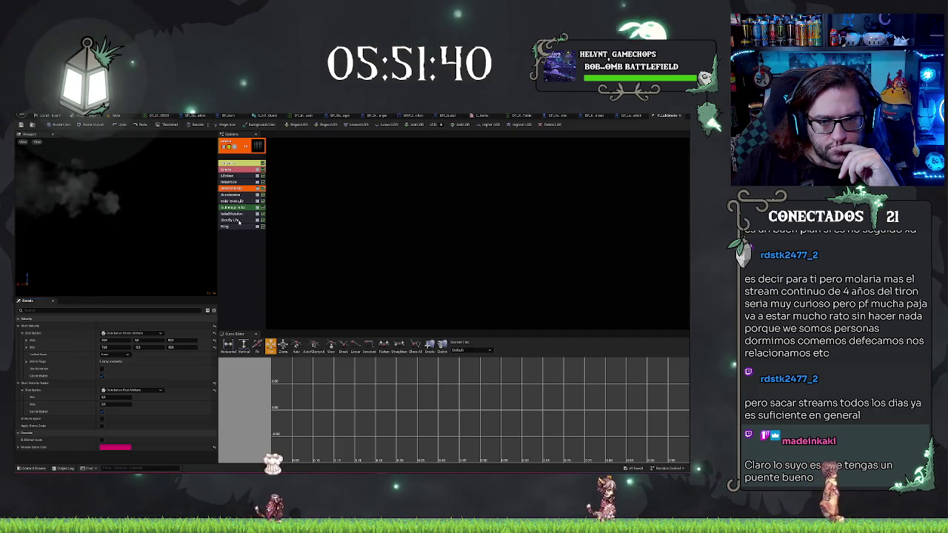
- Review the Scale By Life, Drag and Initial Size module settings
left_click(236, 220)
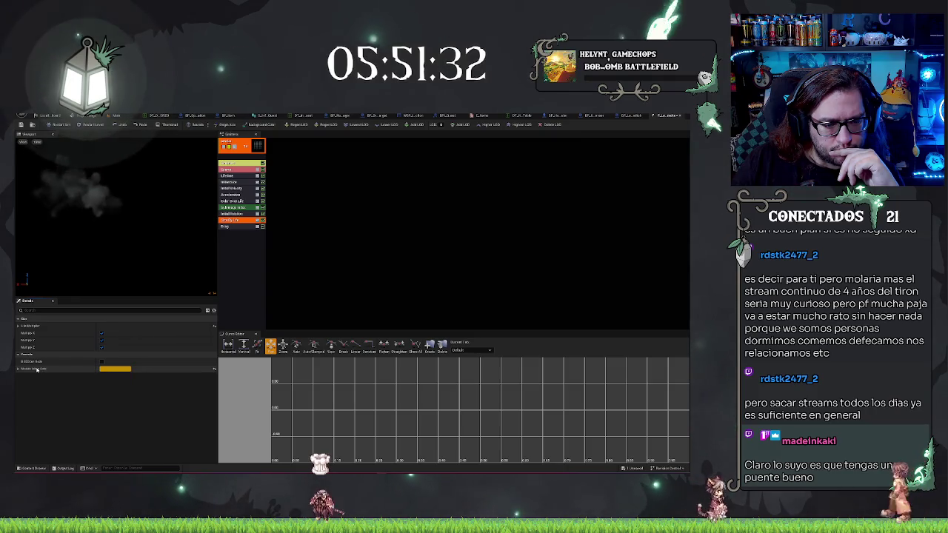
left_click(227, 227)
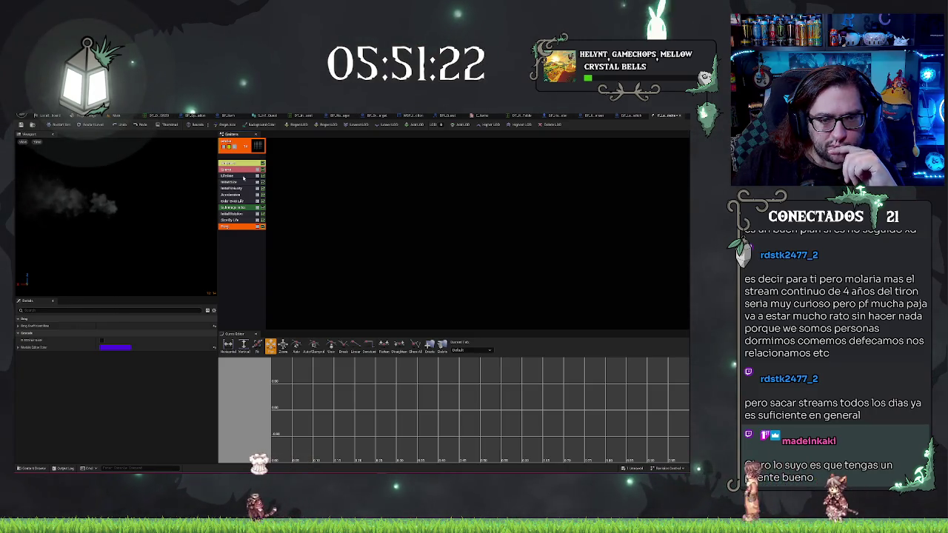
left_click(230, 182)
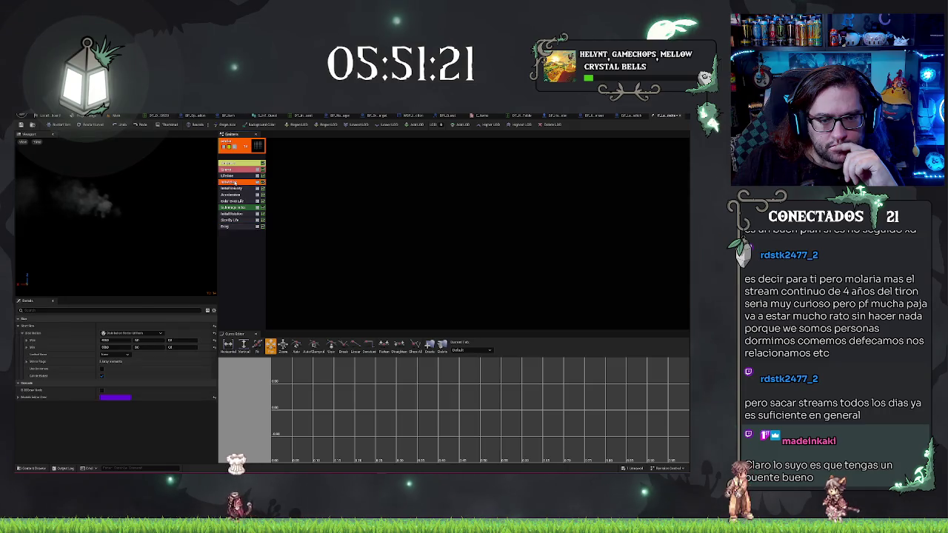
- Enter larger Min and Max start sizes in the InitialSize module, then go back to the lab level
left_click(117, 341)
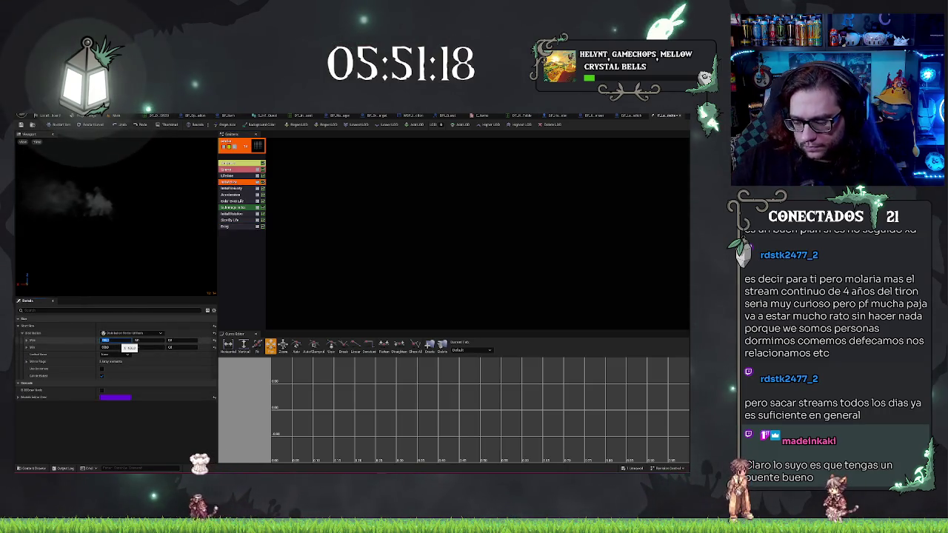
key("Tab")
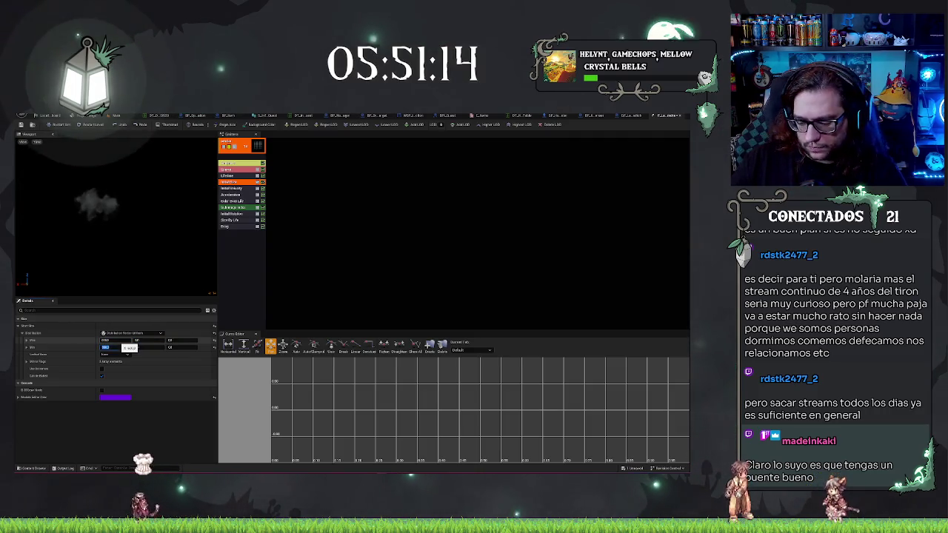
key("ctrl+a")
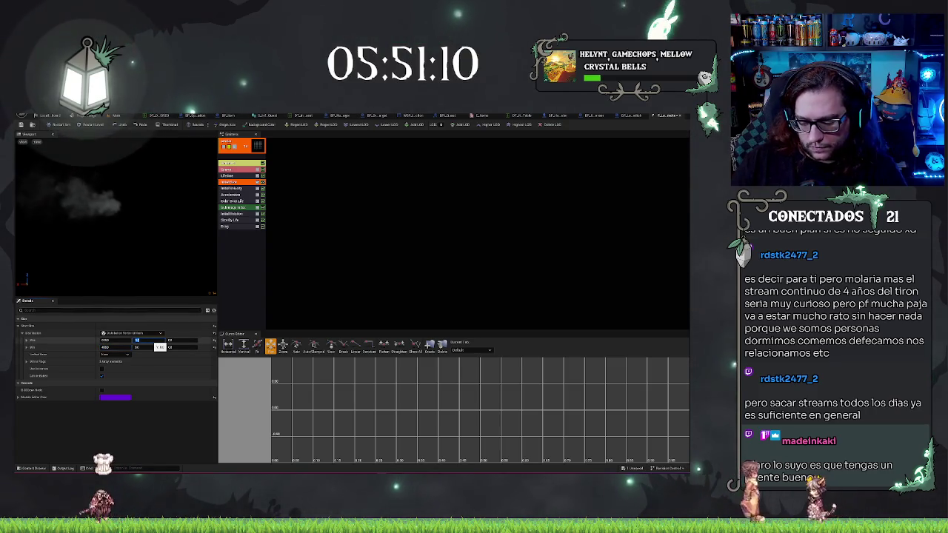
key("Tab")
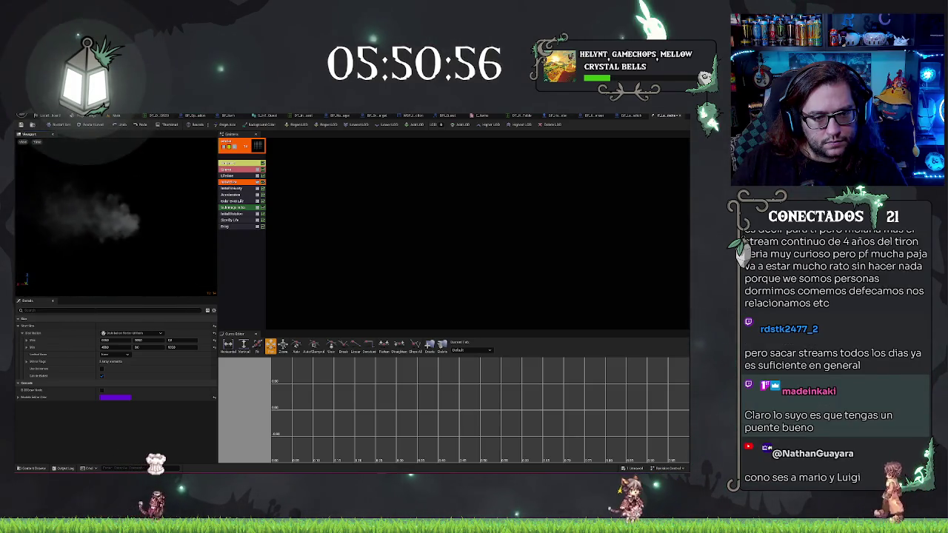
left_click(117, 115)
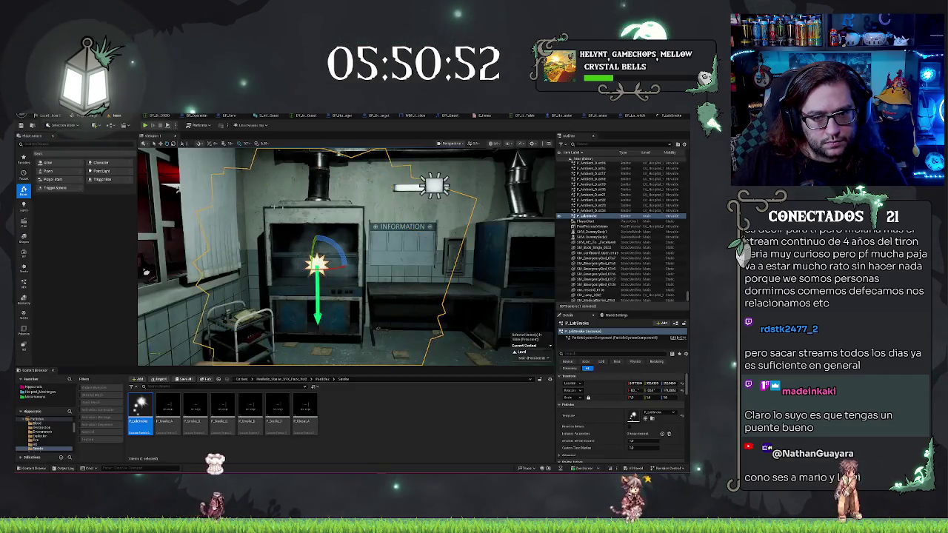
- Turn the P_LabSmoke emitter to point left inside the fume hood and check it from several angles
key("f")
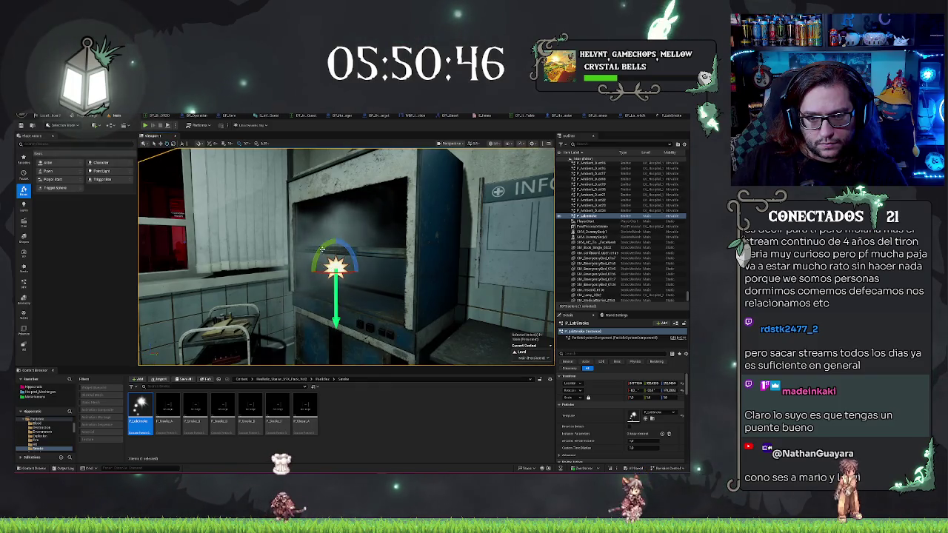
left_click_drag(334, 295, 321, 292)
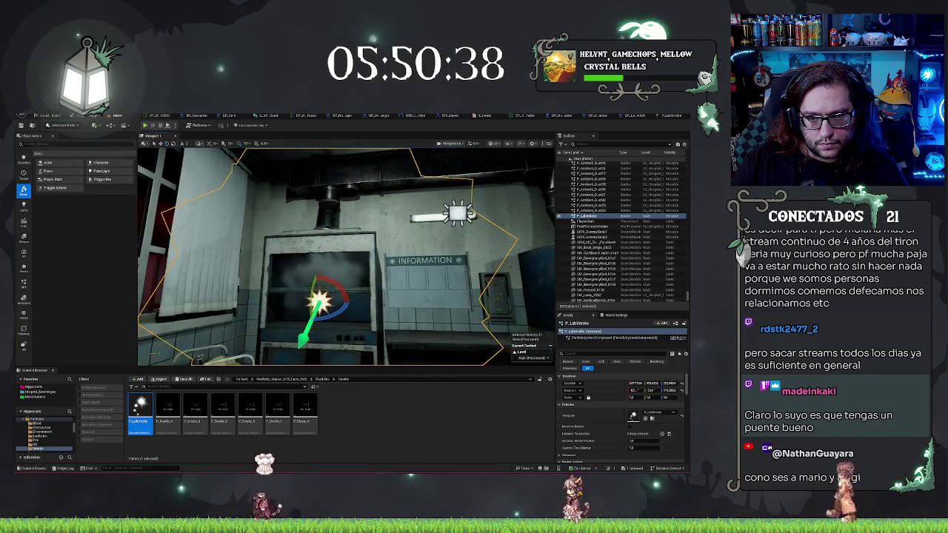
key("f")
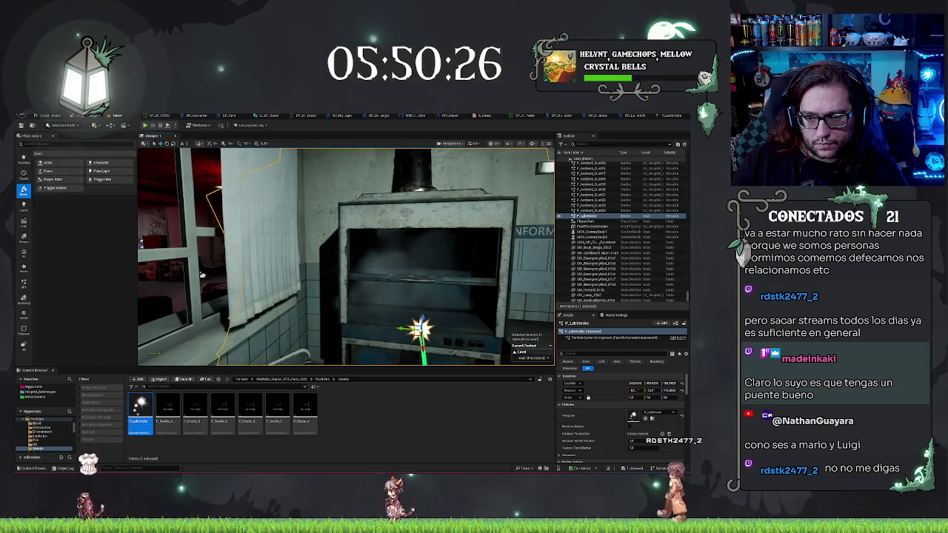
key("e")
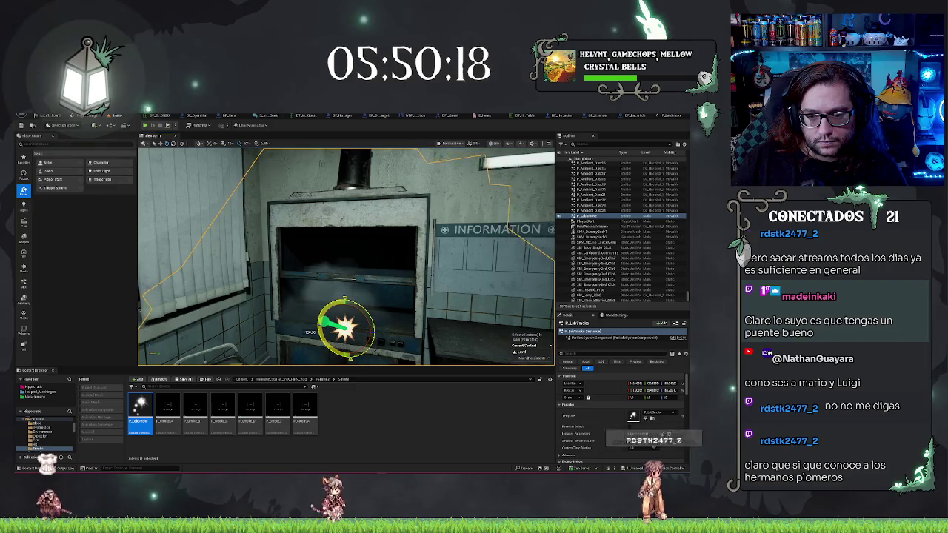
key("w")
left_click_drag(476, 355, 153, 284)
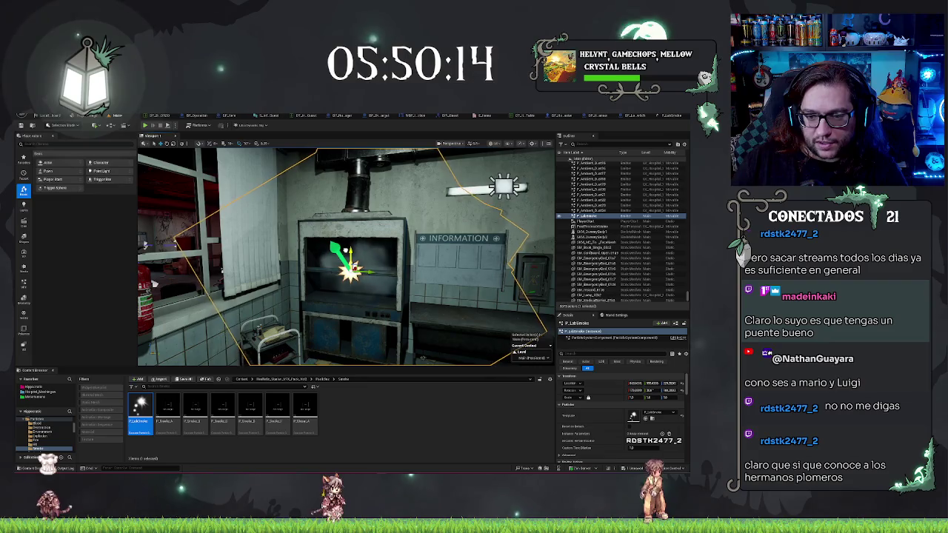
key("f")
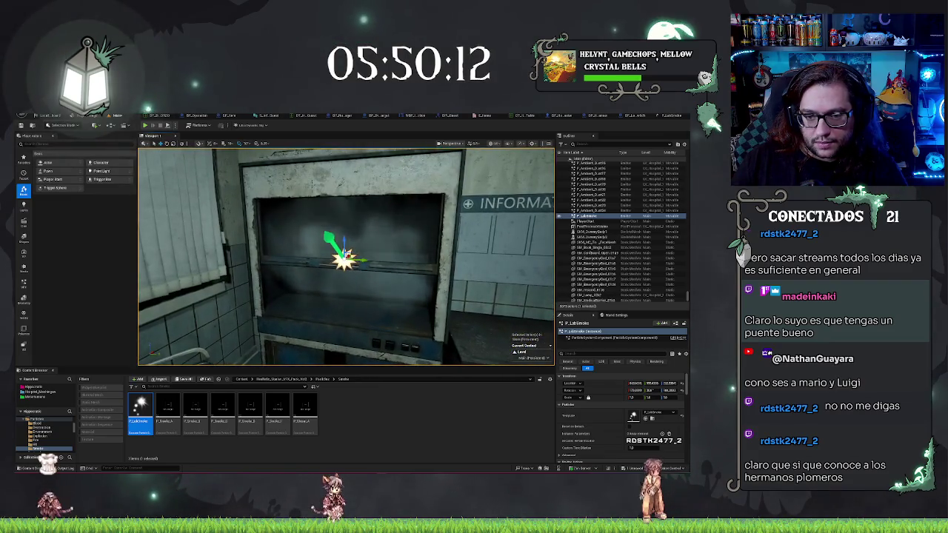
mouse_move(348, 256)
left_mouse_down()
mouse_move(244, 256)
mouse_move(311, 255)
left_mouse_up()
scroll(346, 255, "down", 4)
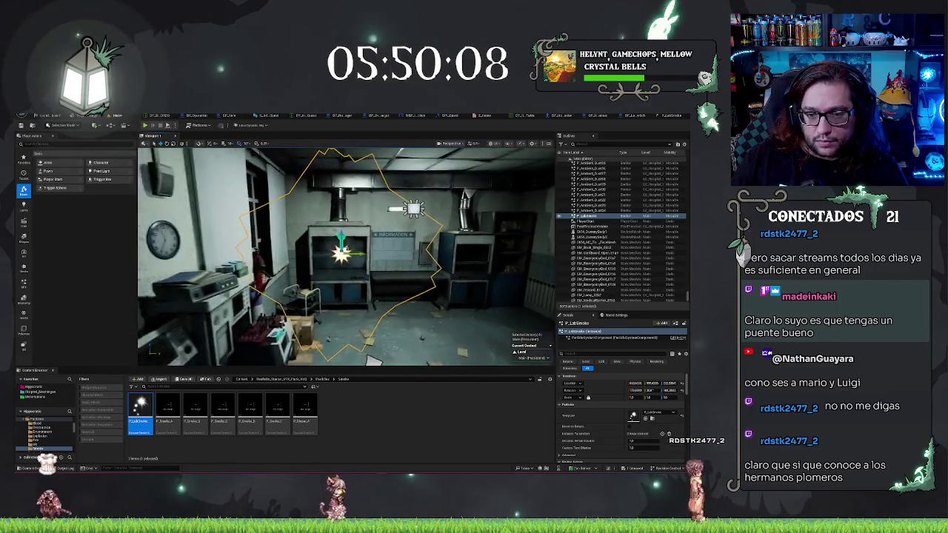
scroll(346, 256, "up", 1)
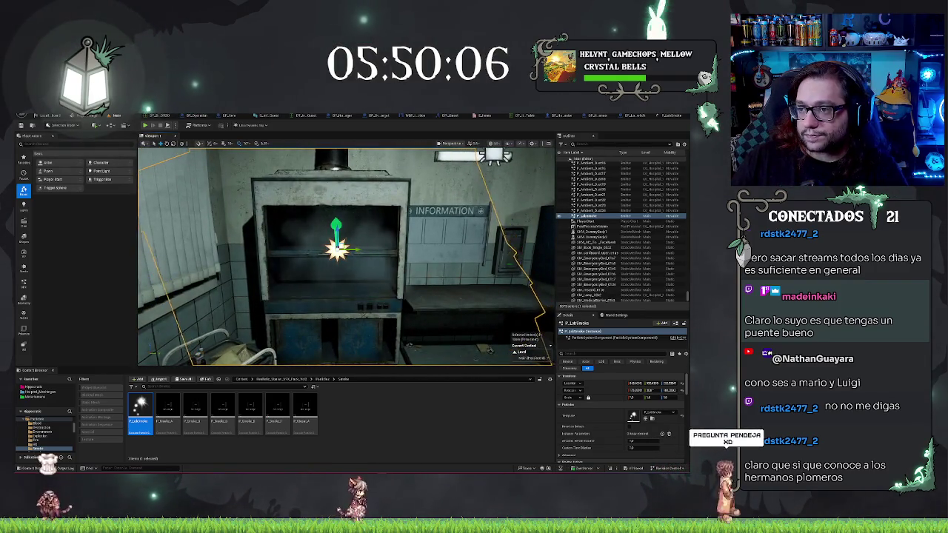
mouse_move(346, 255)
left_mouse_down()
mouse_move(208, 184)
mouse_move(202, 196)
left_mouse_up()
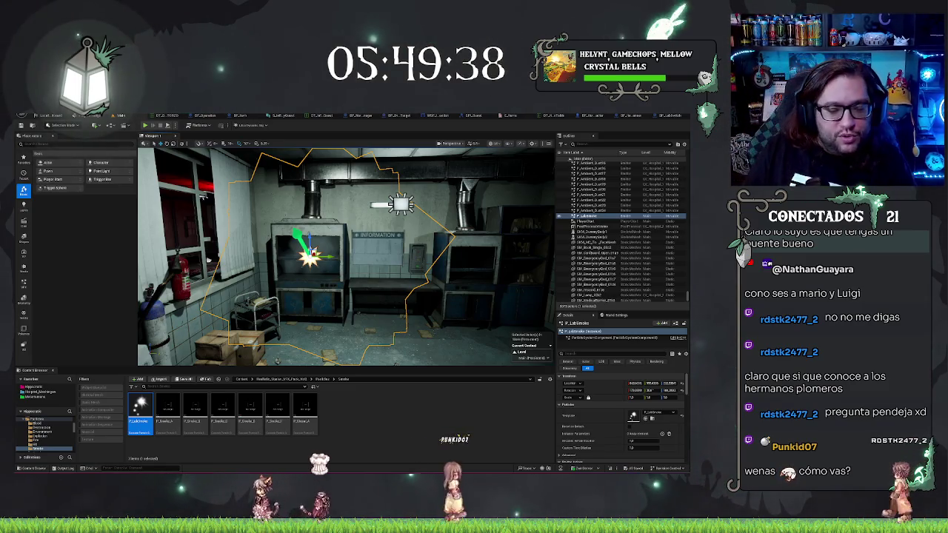
mouse_move(202, 197)
left_mouse_down()
mouse_move(172, 209)
mouse_move(176, 186)
mouse_move(333, 189)
mouse_move(322, 175)
left_mouse_up()
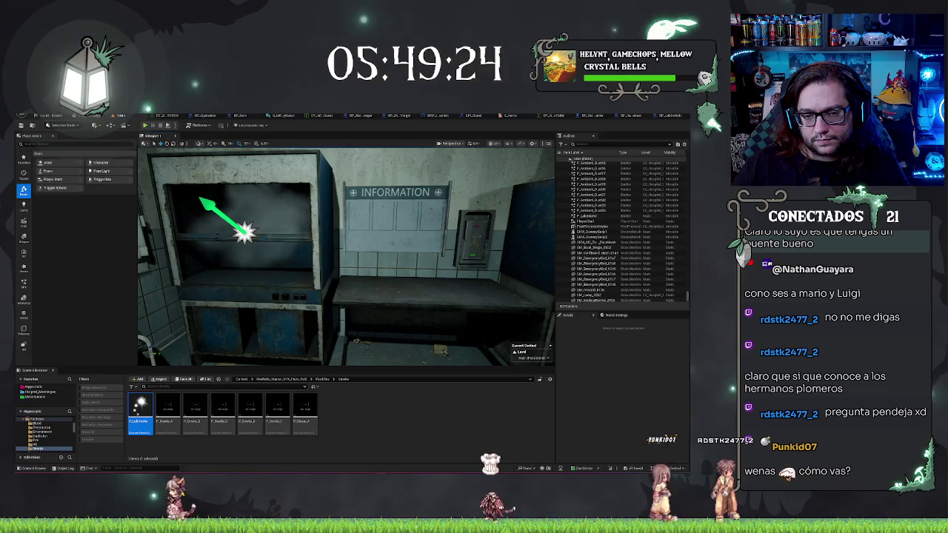
left_click_drag(322, 175, 318, 185)
- Start a new Niagara System from the Content Browser and choose a template from another folder
left_click(424, 435)
right_click(339, 404)
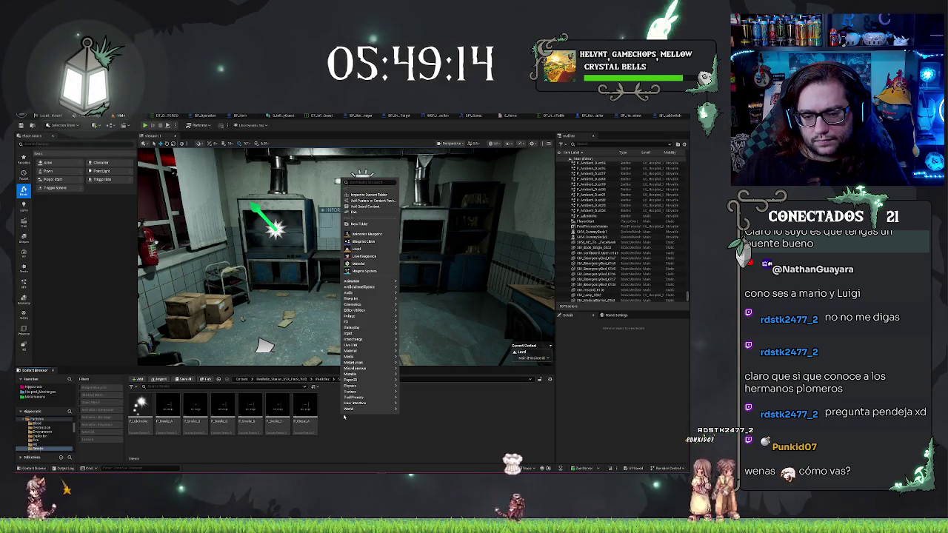
left_click(359, 272)
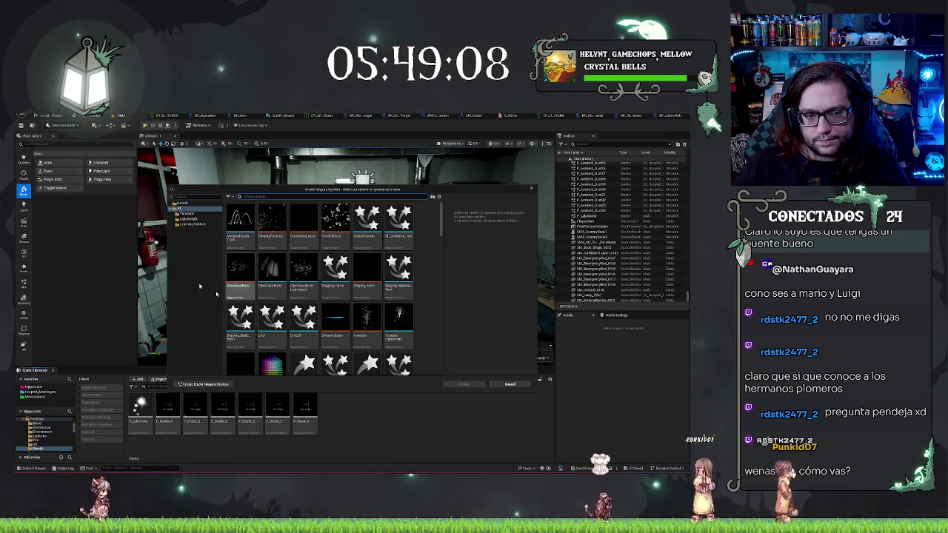
left_click(187, 213)
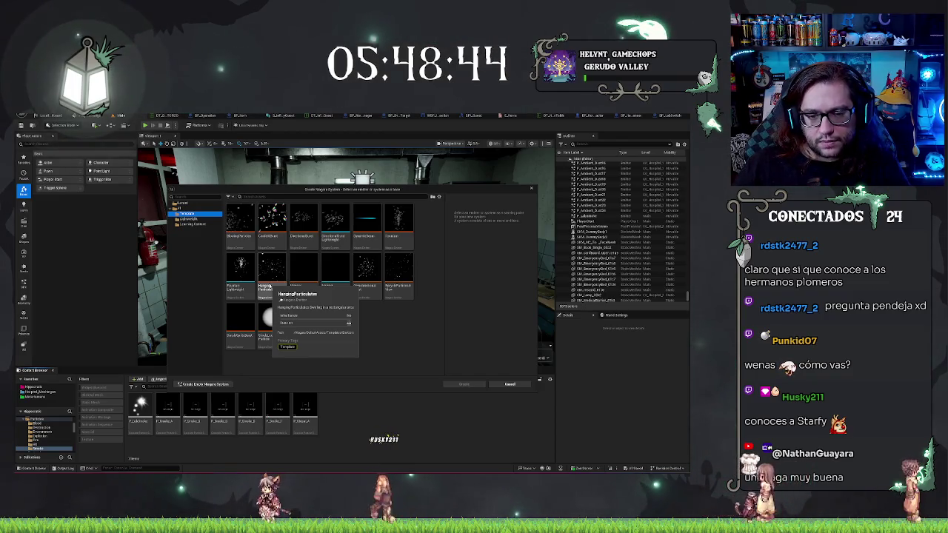
double_click(277, 289)
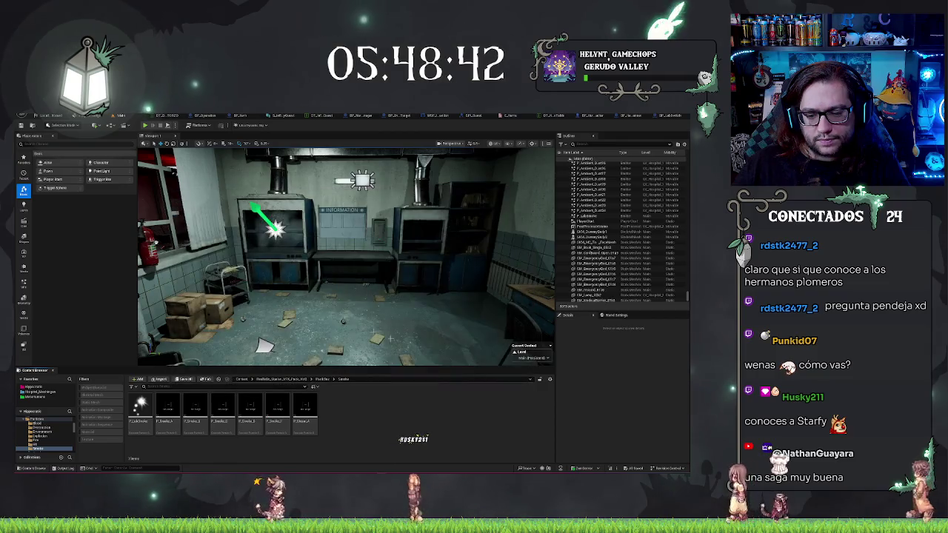
- Keep the name NewNiagaraSystem, inspect its HangingParticulates sprite renderer, then reselect P_LabSmoke in the level
key("Return")
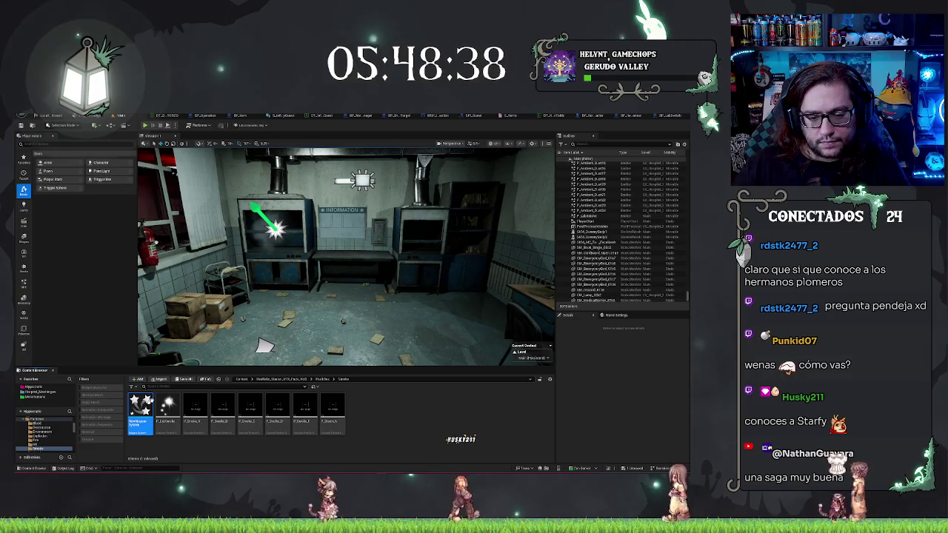
double_click(140, 409)
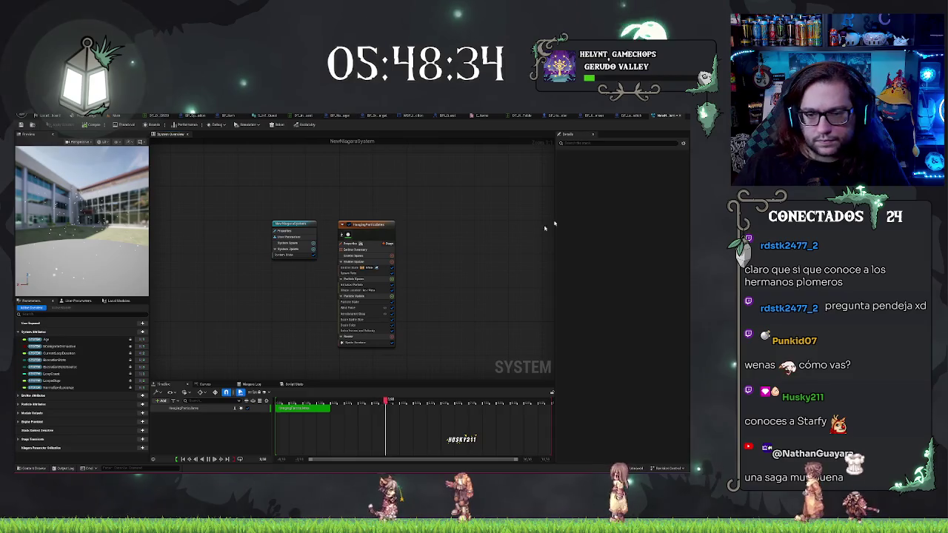
left_click(363, 226)
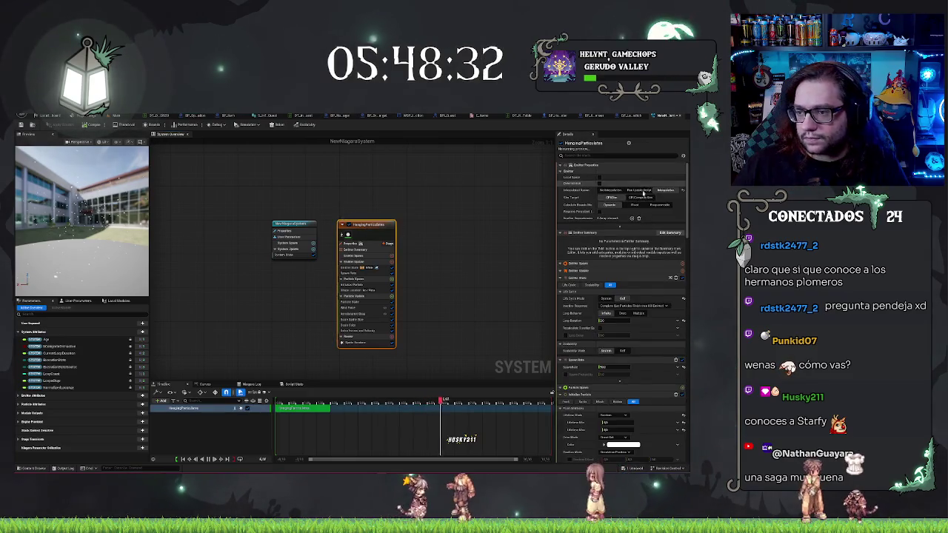
scroll(559, 177, "down", 2)
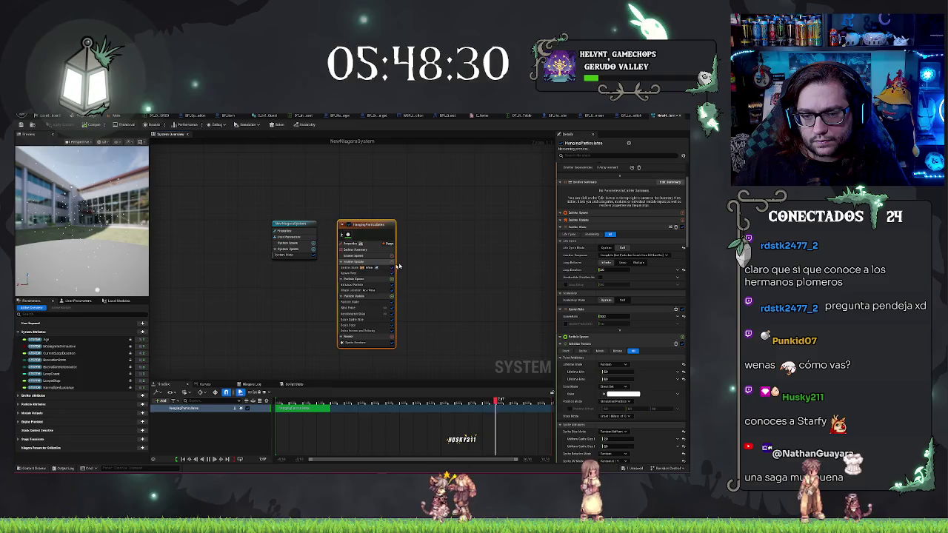
left_click(356, 342)
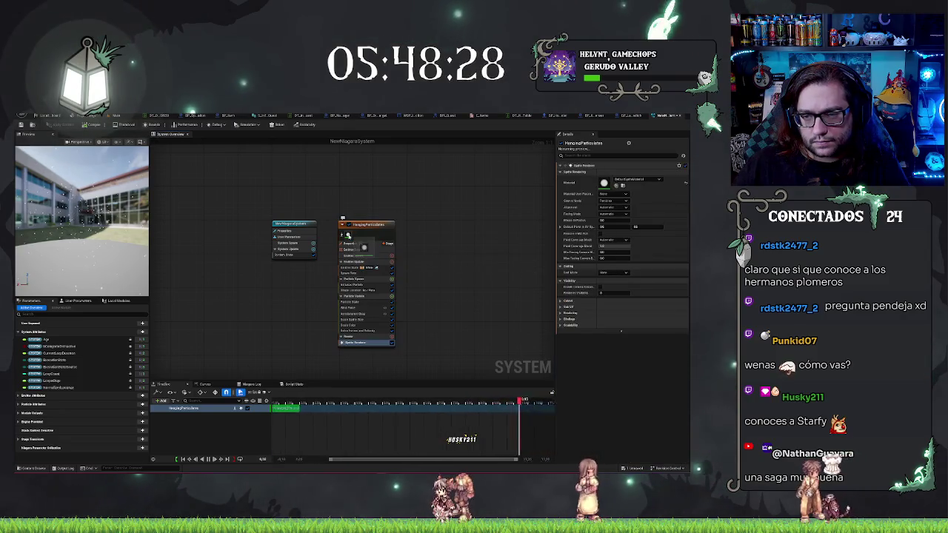
left_click(633, 180)
left_click(634, 180)
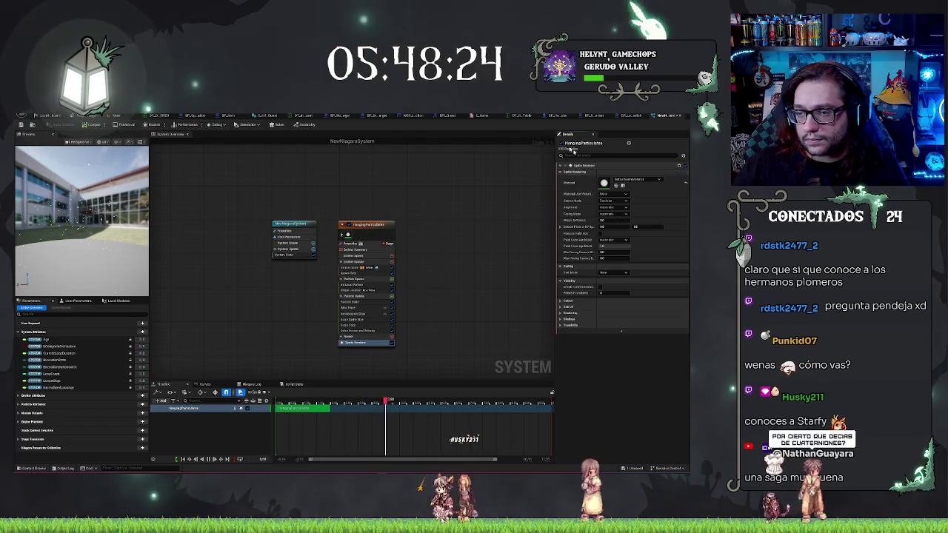
left_click(116, 116)
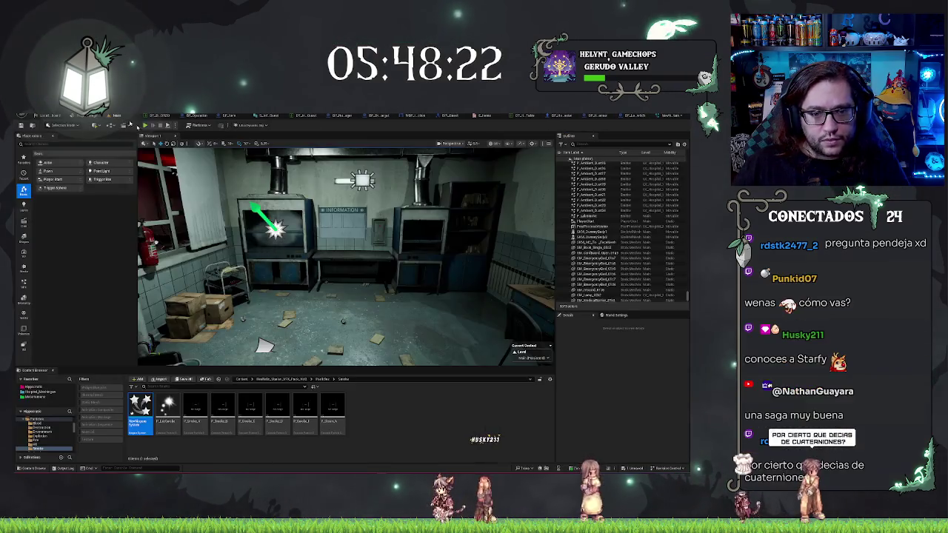
left_click(274, 230)
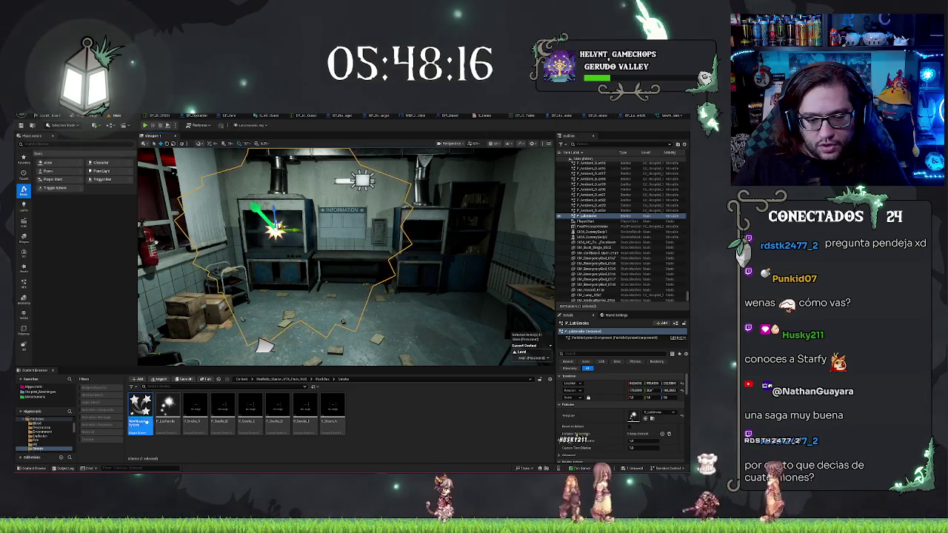
- Open P_LabSmoke in Cascade and browse the emitter's Emitter and Acceleration module menus
double_click(165, 423)
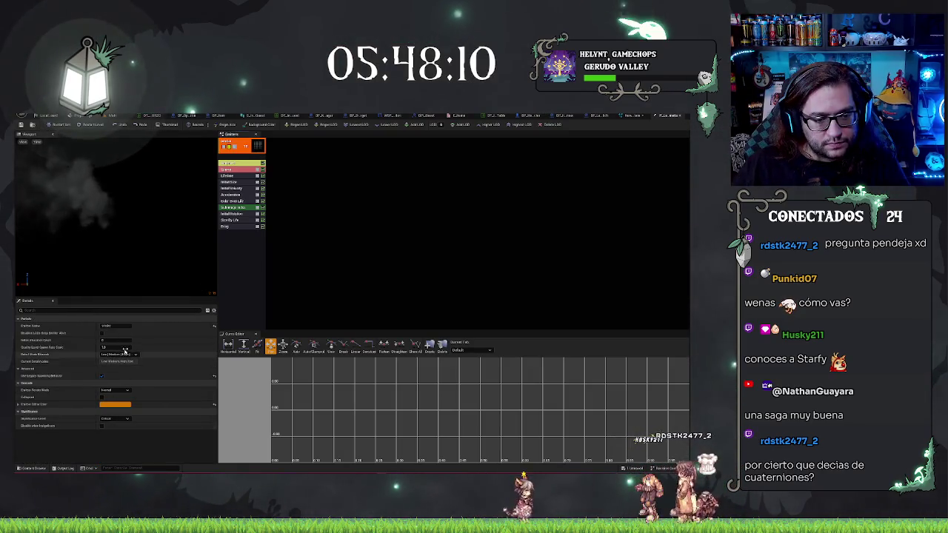
right_click(256, 146)
mouse_move(269, 158)
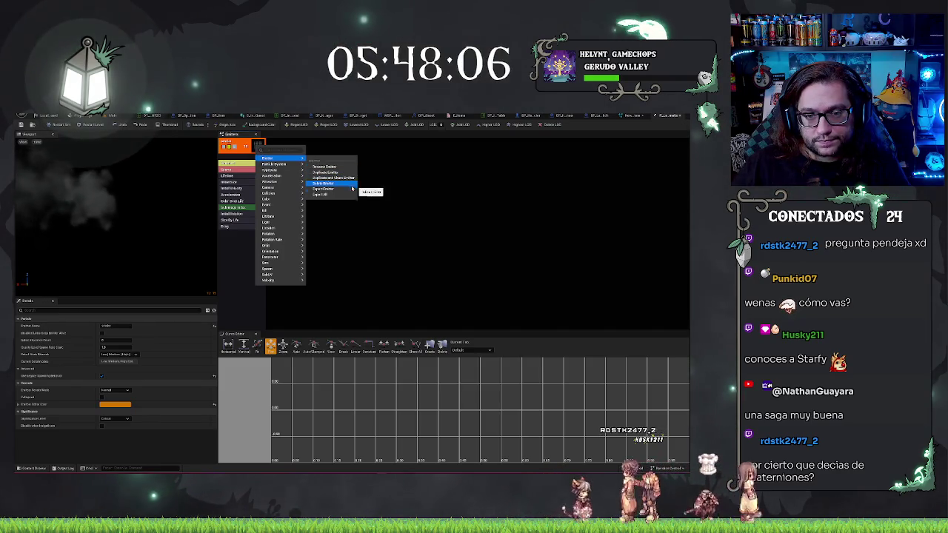
mouse_move(290, 177)
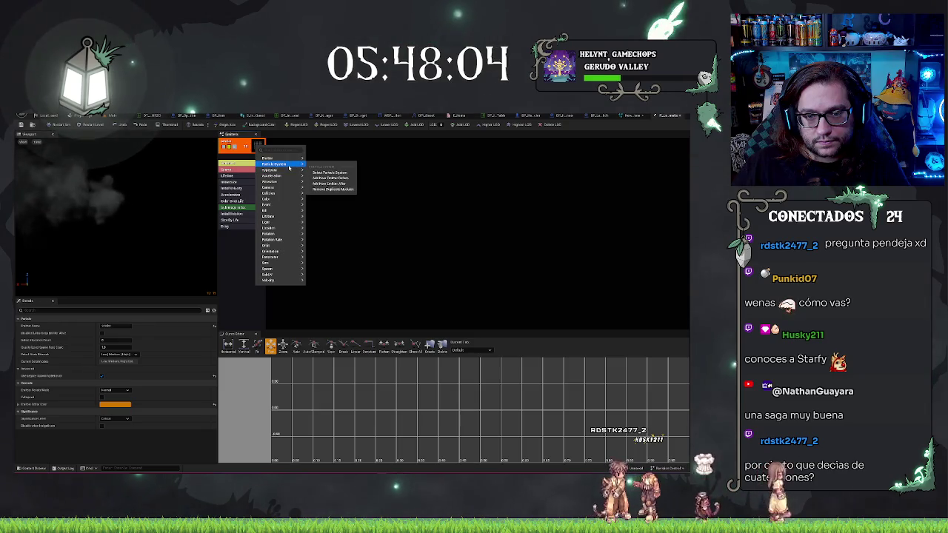
key("Escape")
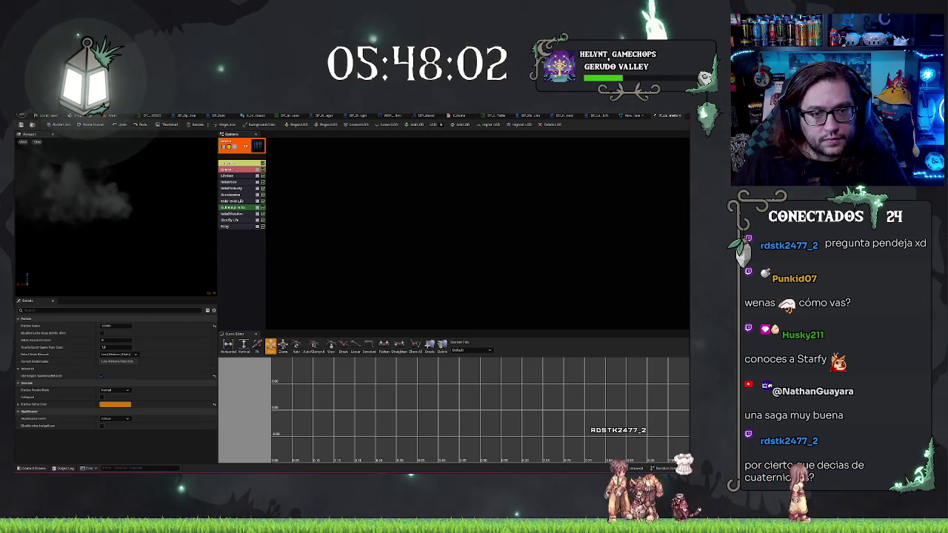
left_click(118, 116)
left_click(281, 379)
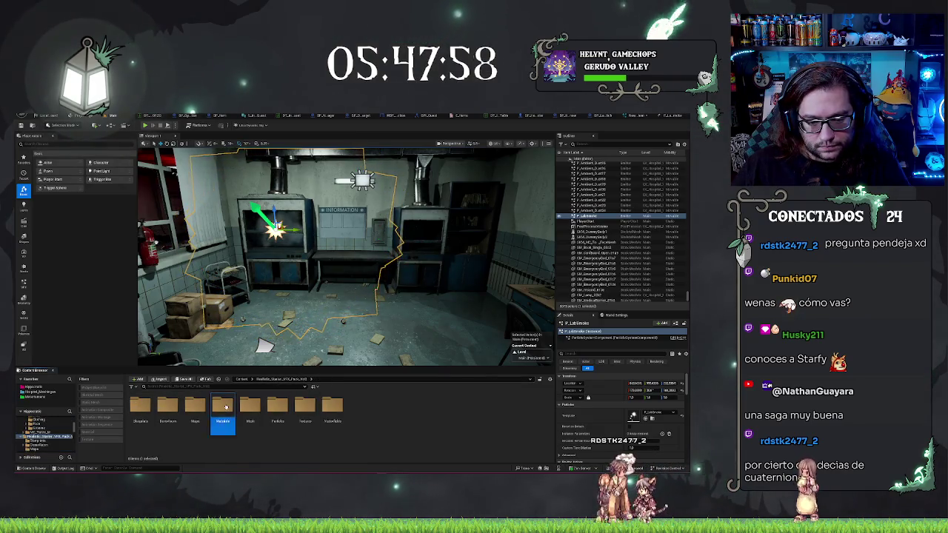
- Select the M_Smoke_A material in the pack's Materials folder, then return to NewNiagaraSystem
double_click(222, 406)
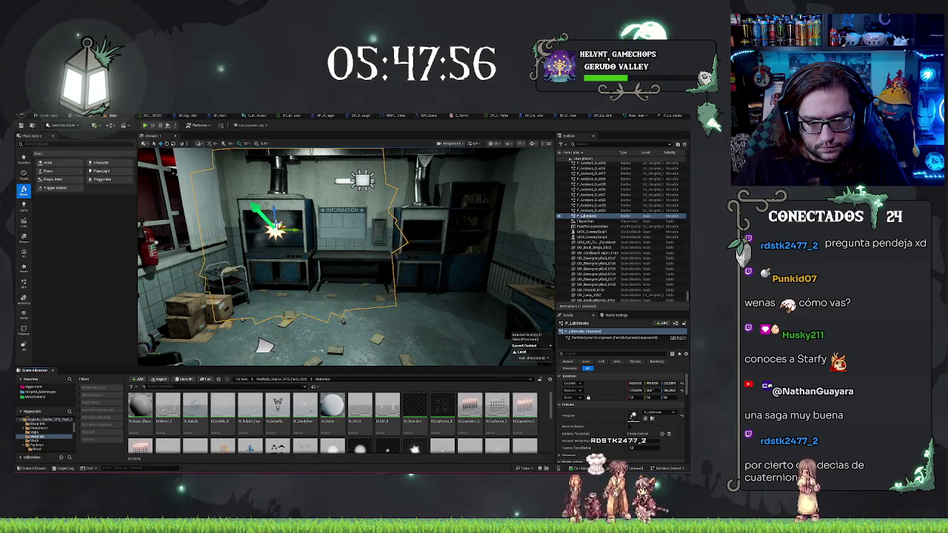
scroll(525, 418, "down", 2)
scroll(525, 419, "down", 3)
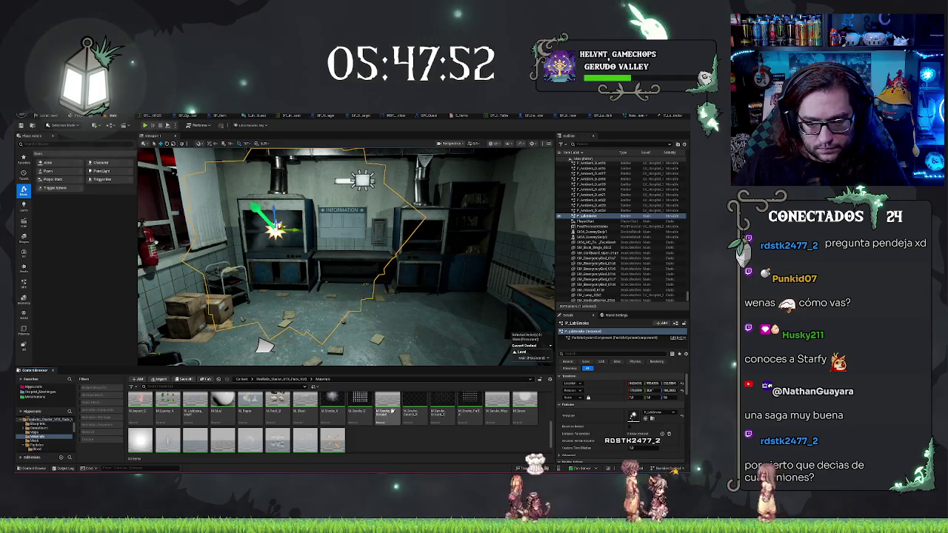
scroll(392, 409, "up", 1)
left_click(333, 411)
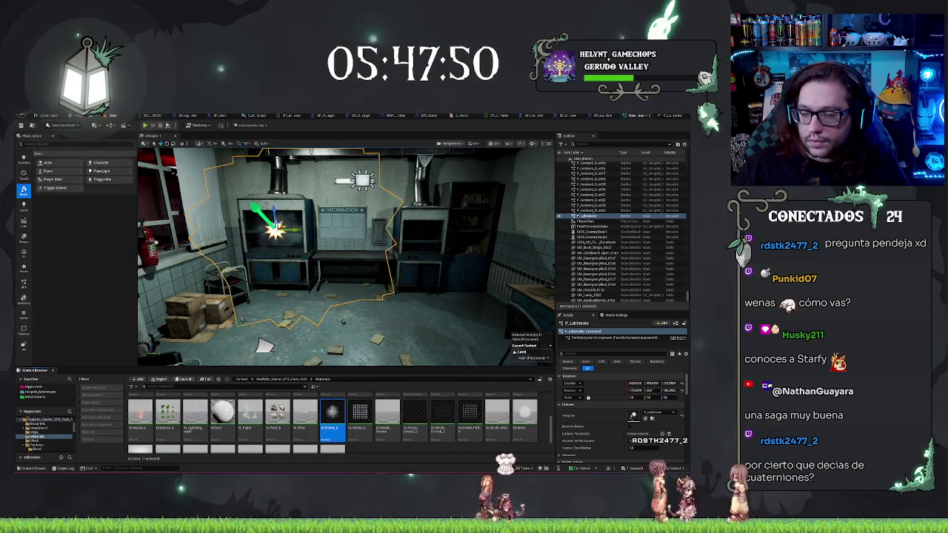
key("ctrl+Tab")
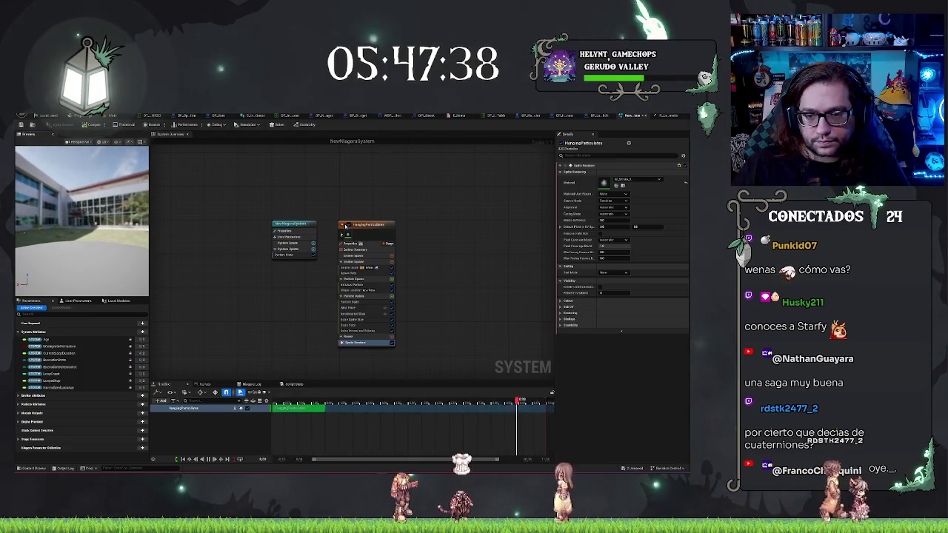
- Change the HangingParticulates Sprite Renderer Sort Mode from Emitter to Particles
left_click(615, 194)
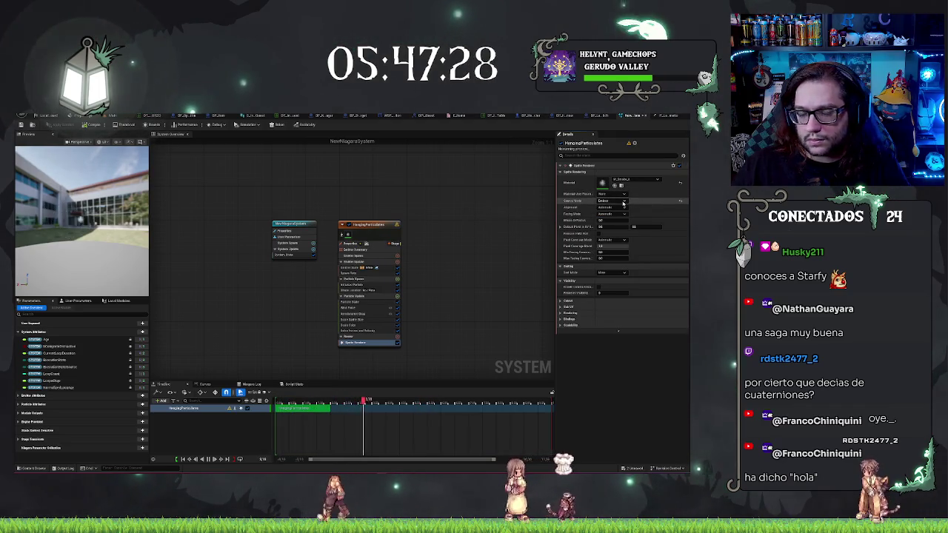
left_click(623, 201)
left_click(606, 206)
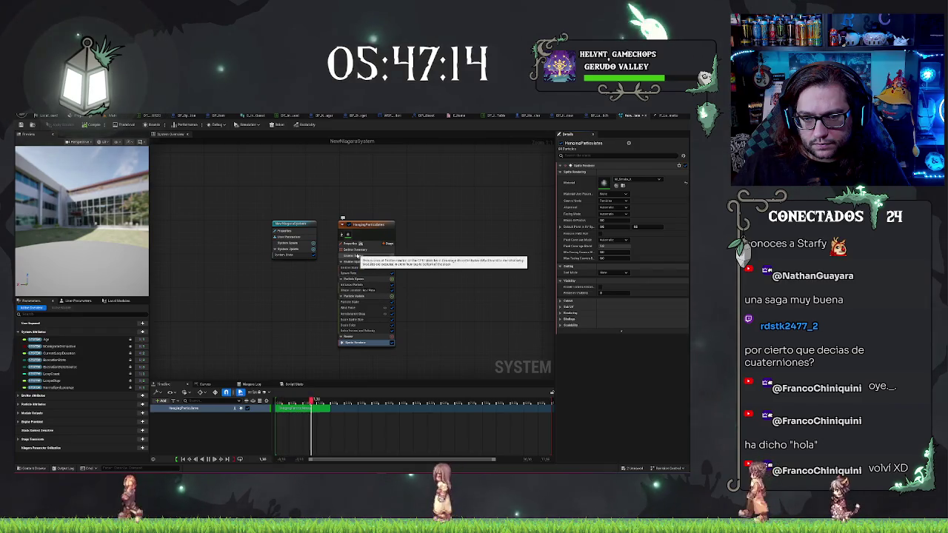
left_click(351, 247)
left_click(354, 249)
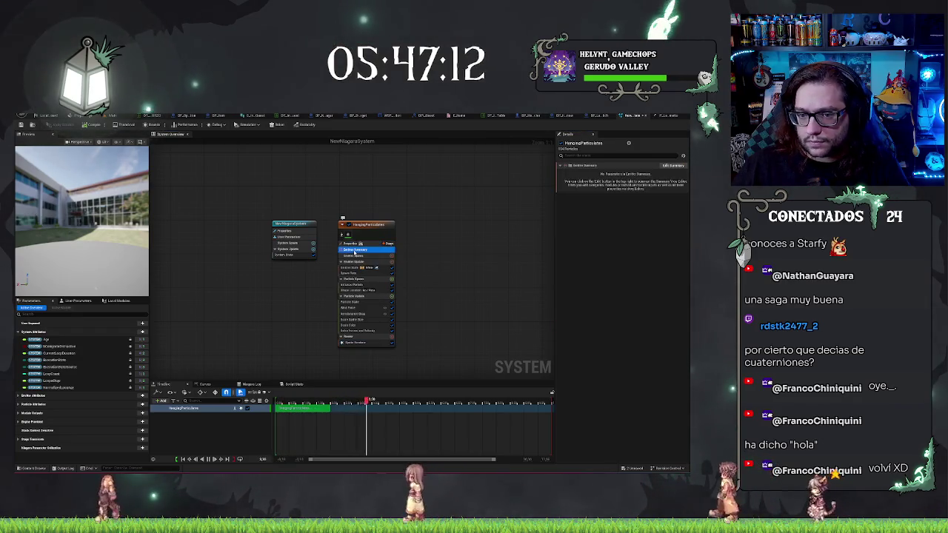
- Look through the Emitter Spawn and Emitter State modules, then select the whole HangingParticulates emitter
left_click(352, 255)
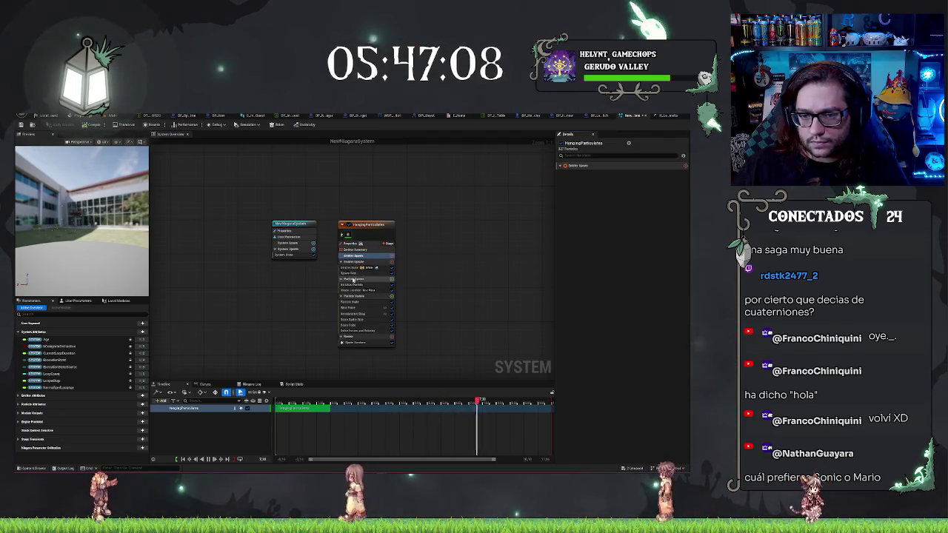
left_click(349, 268)
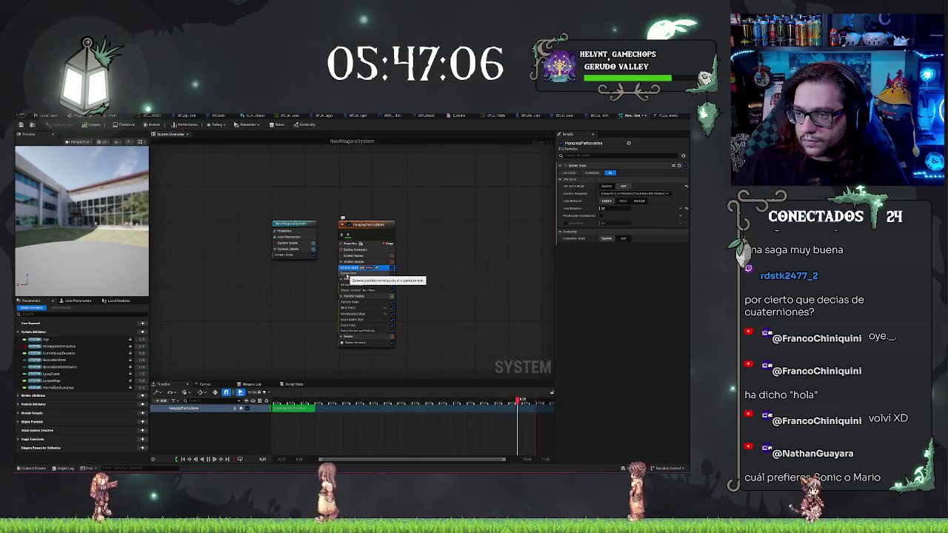
left_click(347, 274)
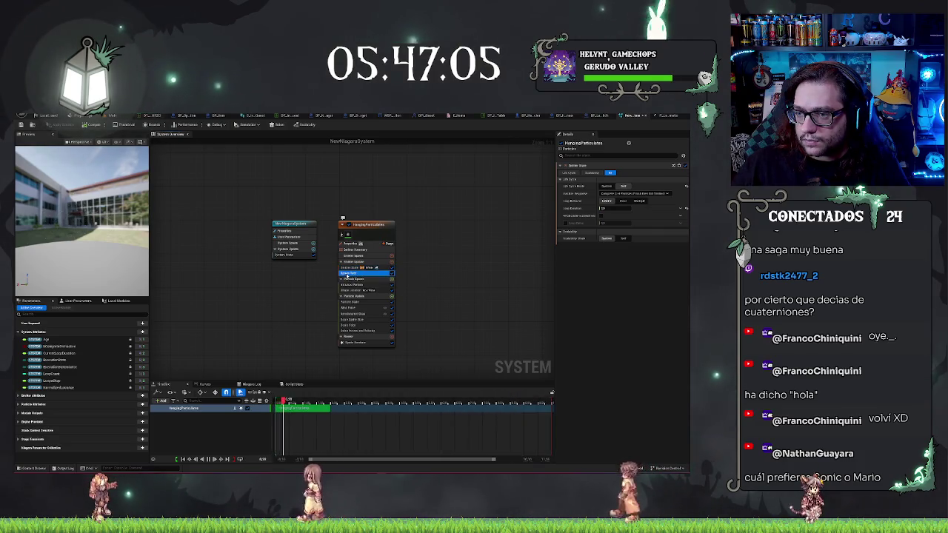
left_click(367, 224)
left_click(299, 224)
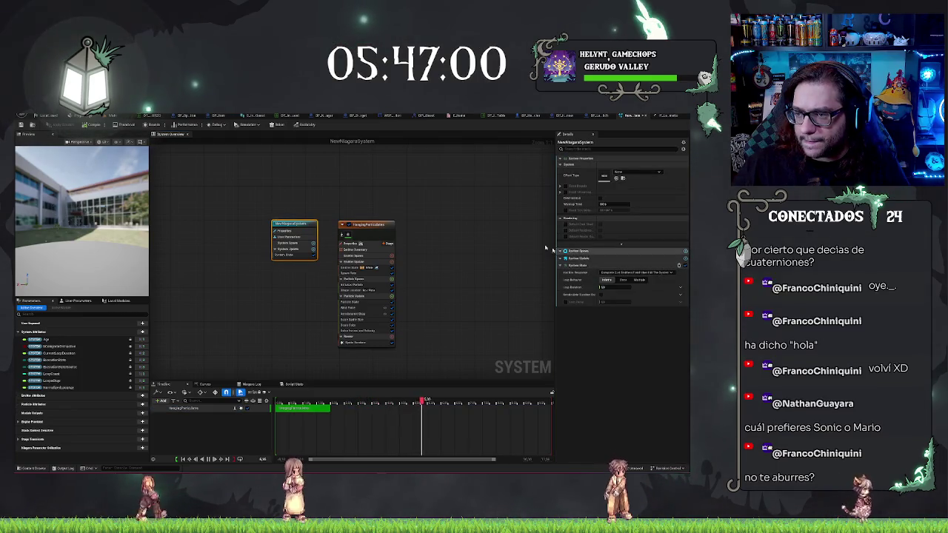
left_click(368, 224)
- Set the sprite size mode to uniform and scroll down to the Shape Location box settings
scroll(630, 267, "down", 5)
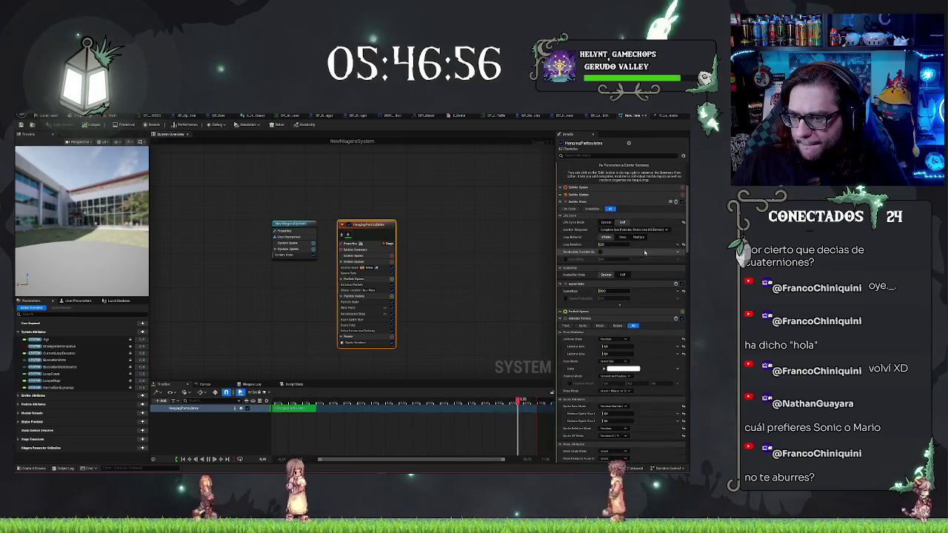
scroll(638, 267, "down", 4)
scroll(641, 241, "down", 2)
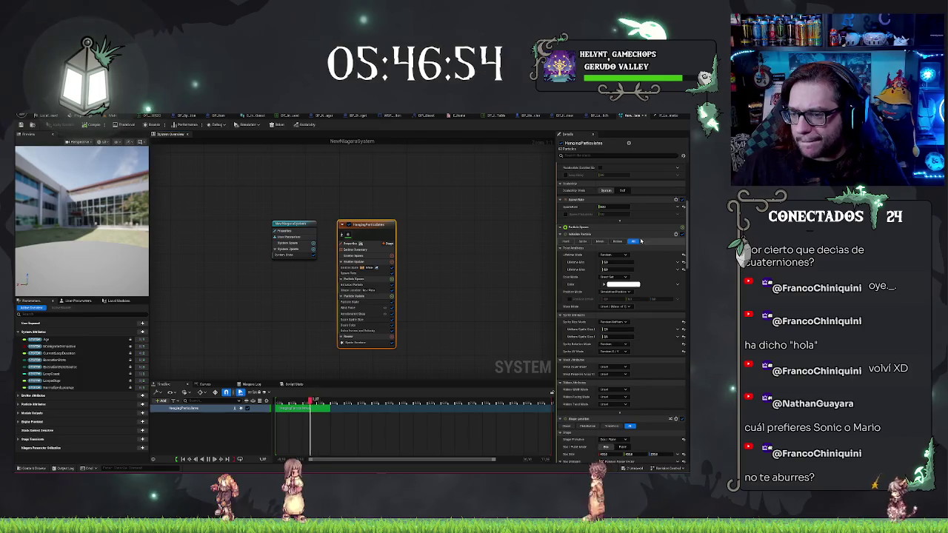
scroll(630, 260, "down", 2)
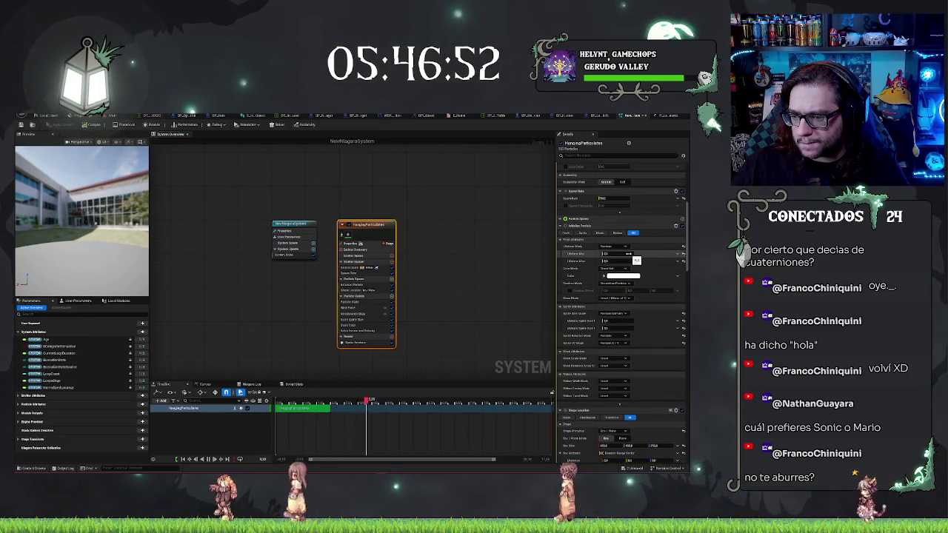
left_click(615, 296)
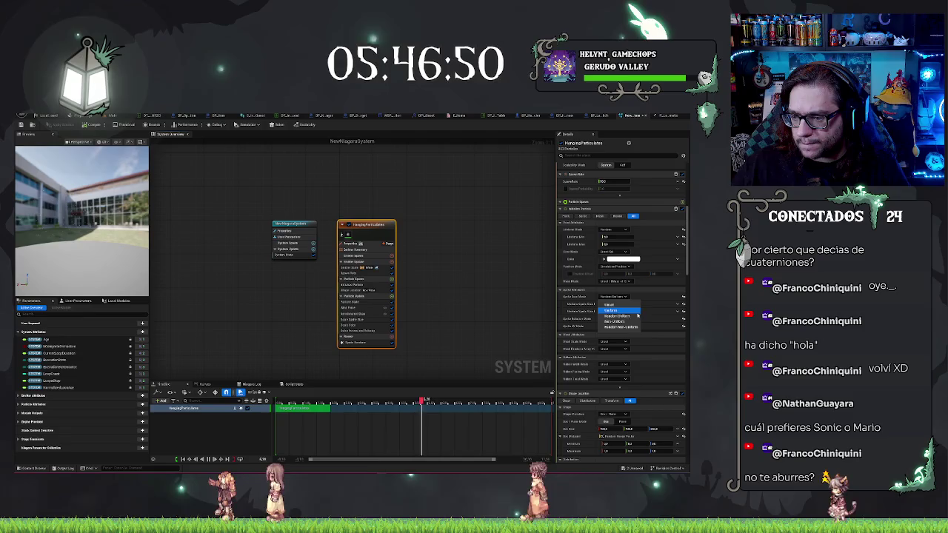
left_click(631, 310)
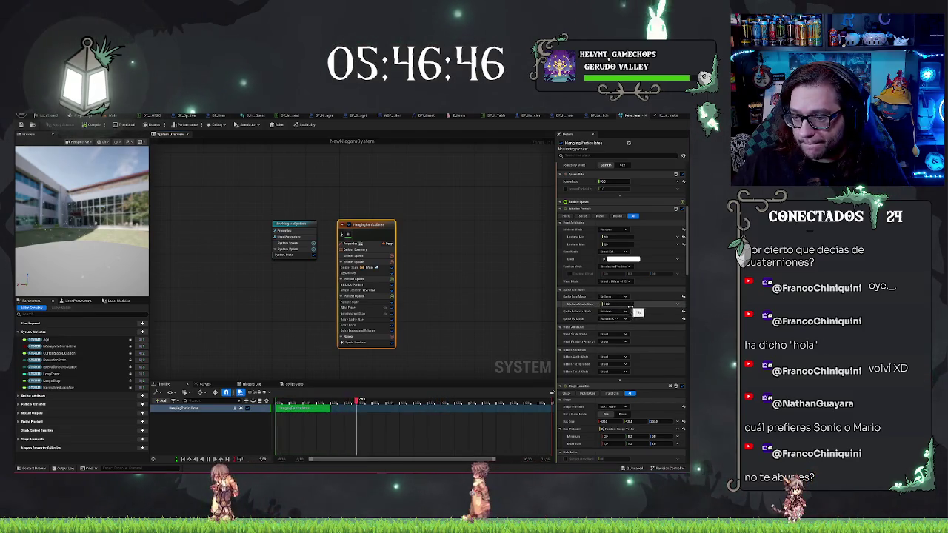
scroll(626, 312, "down", 3)
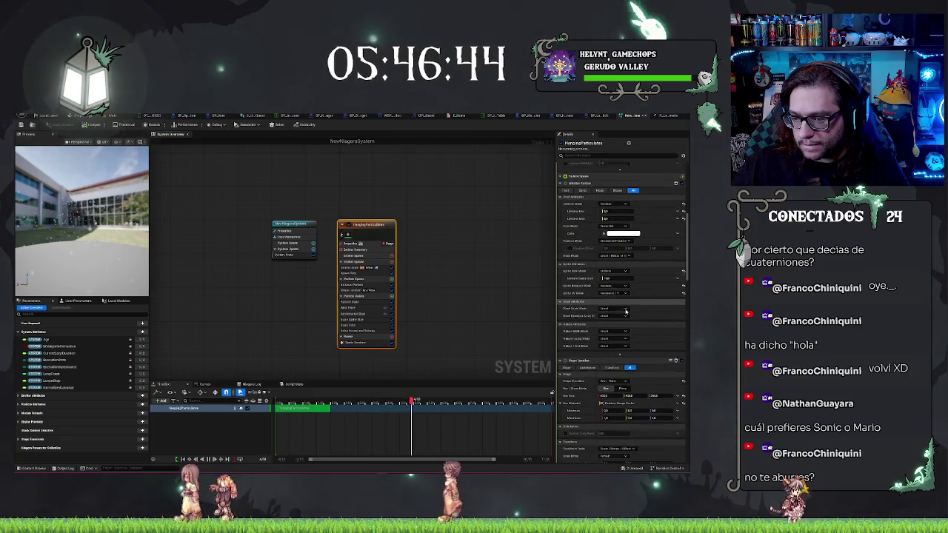
scroll(626, 312, "down", 2)
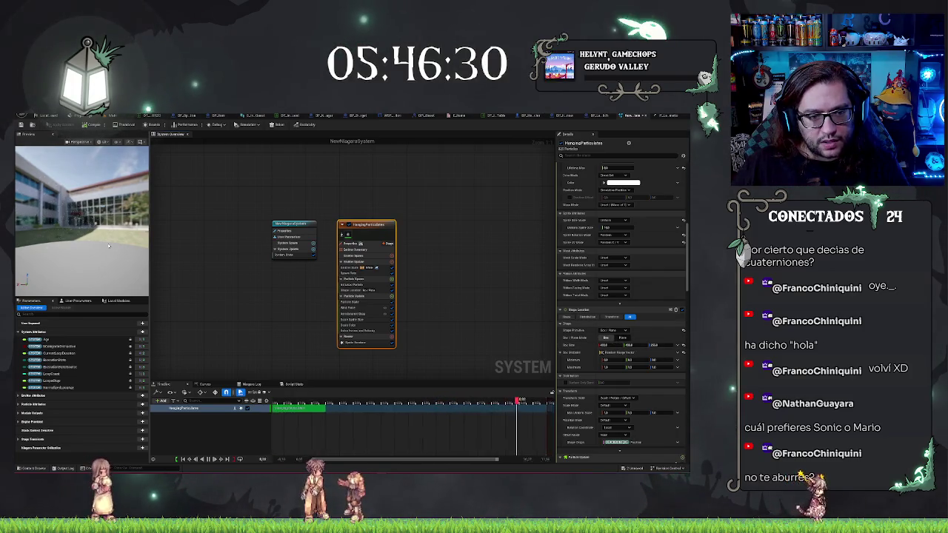
- Edit the Shape Location Box Size X, orbit the preview, and view the Emitter State settings
left_click(605, 345)
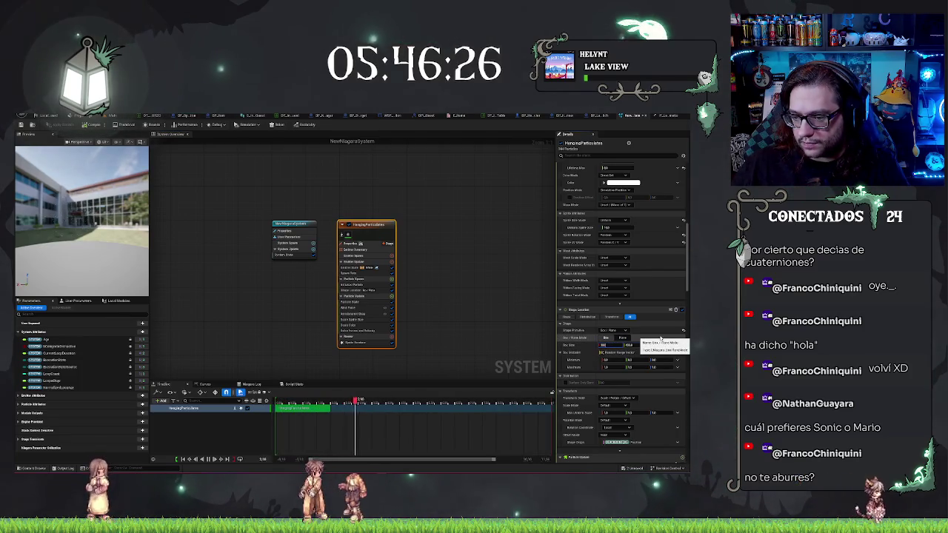
left_click_drag(108, 224, 130, 224)
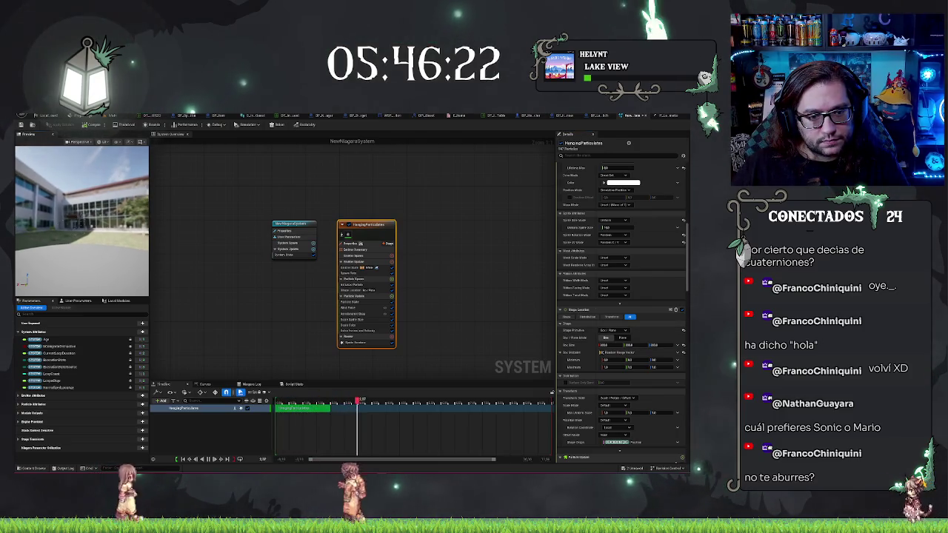
mouse_move(98, 223)
left_mouse_down()
mouse_move(119, 221)
mouse_move(107, 223)
left_mouse_up()
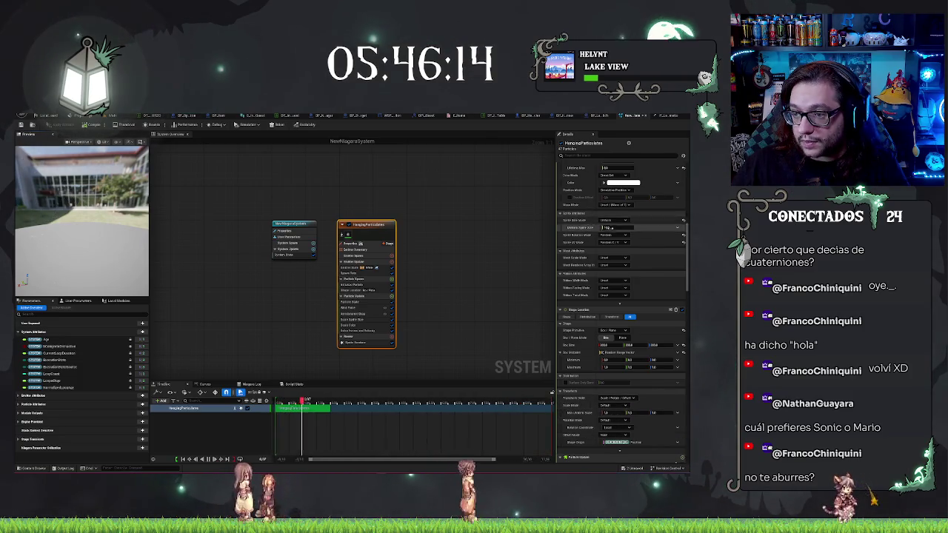
scroll(606, 230, "up", 2)
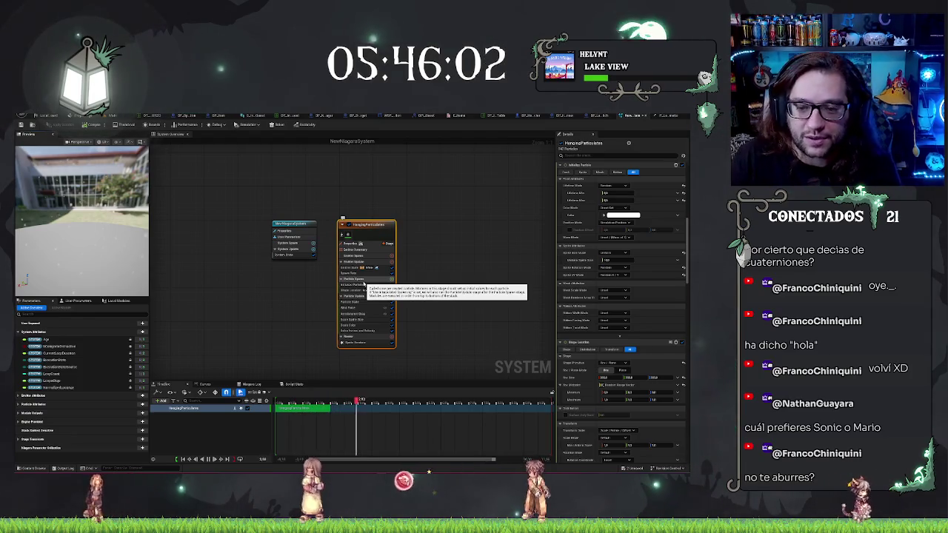
left_click(361, 268)
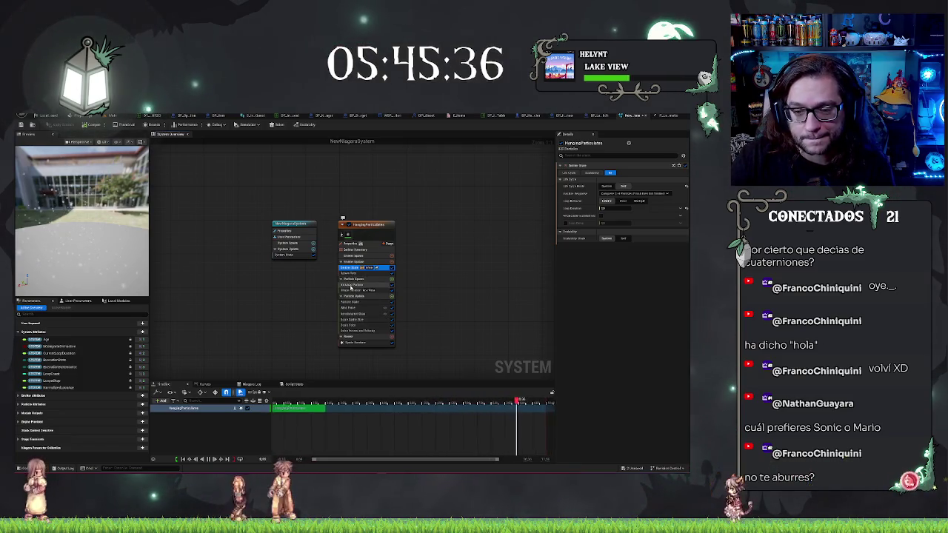
- View the Initialize Particle module and orbit the preview around the white smoke cloud
left_click(363, 284)
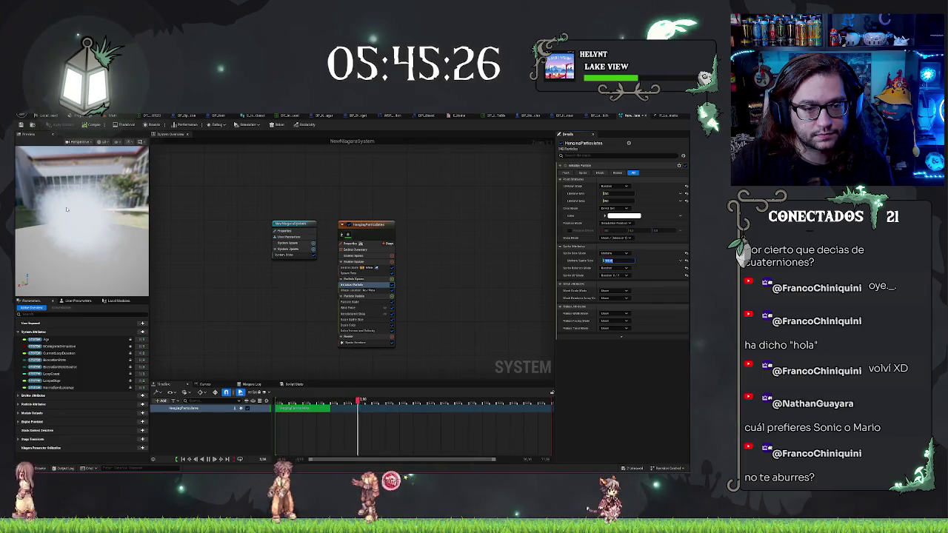
left_click_drag(129, 217, 107, 223)
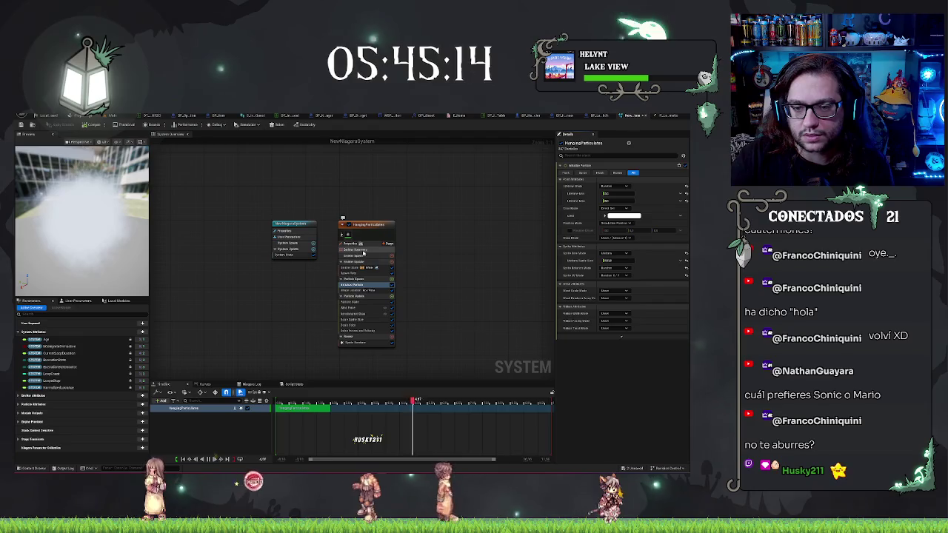
- Switch between the Emitter Spawn, Emitter Summary and full emitter settings views
left_click(368, 255)
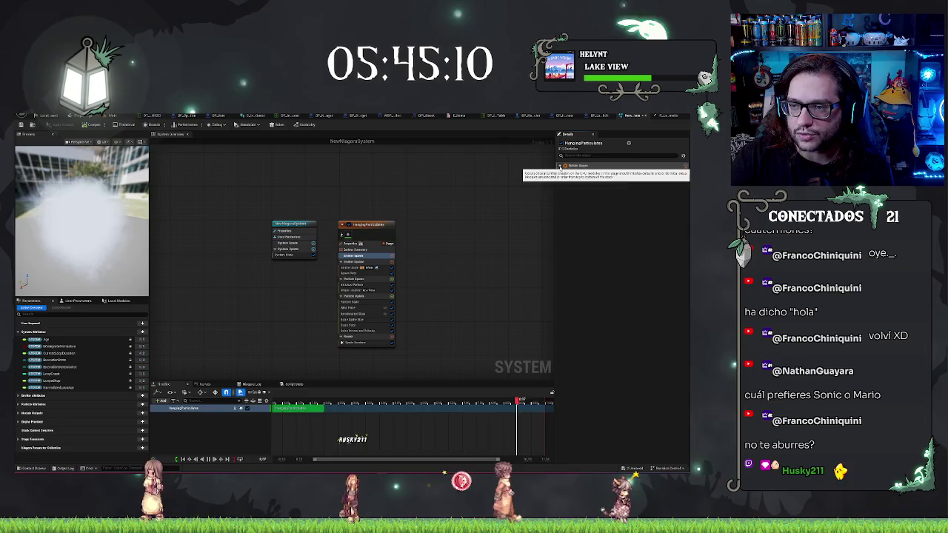
left_click(363, 252)
left_click(362, 251)
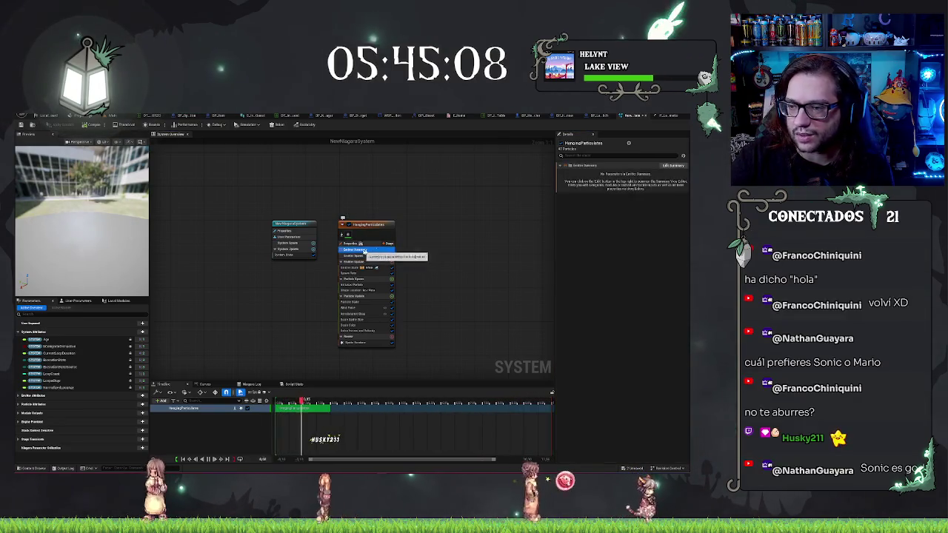
left_click(362, 237)
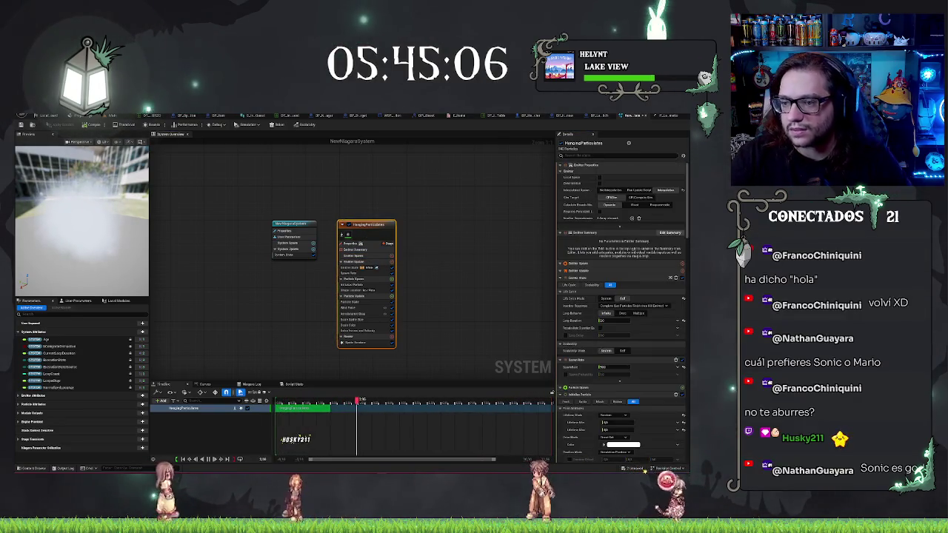
scroll(646, 315, "down", 1)
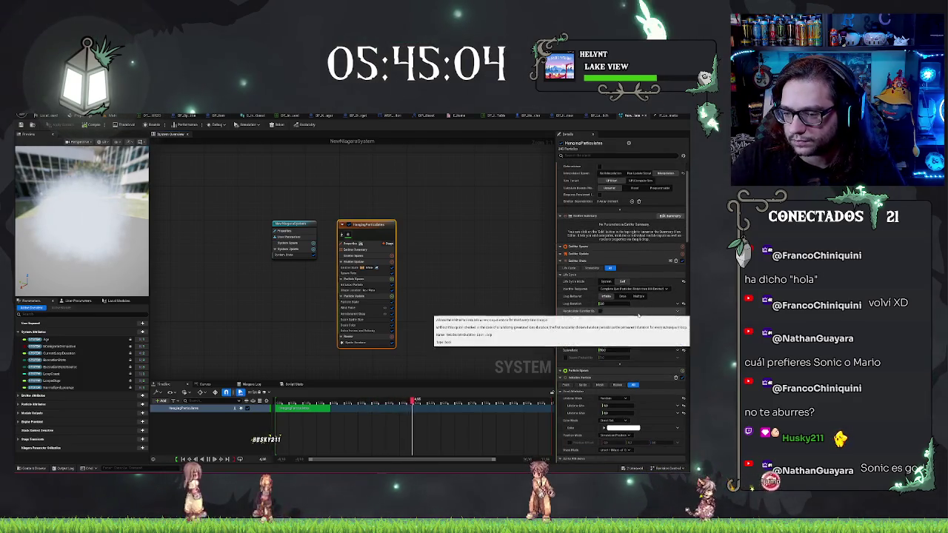
- Set SpawnRate to 15 (after first trying 150) and orbit the preview to check the haze
left_click(623, 341)
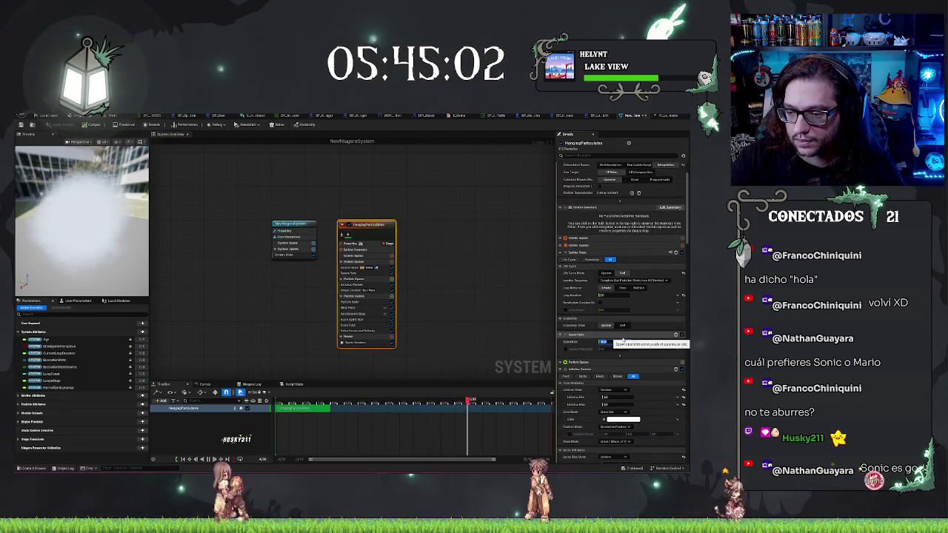
type("150")
key("Return")
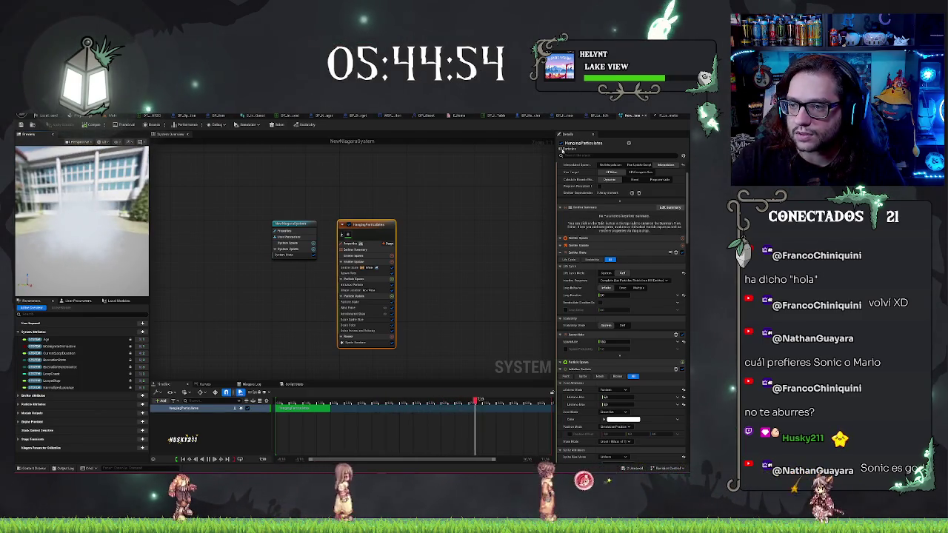
left_click(621, 342)
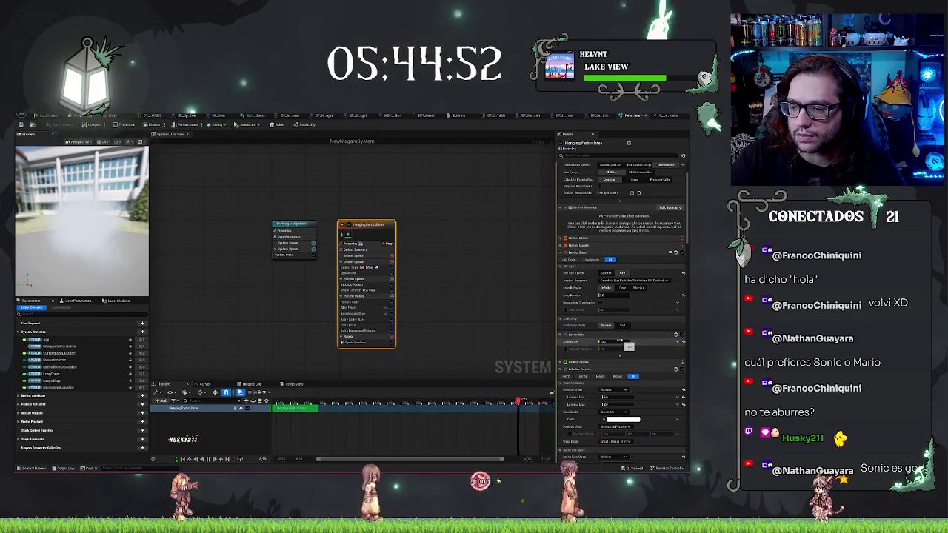
type("15")
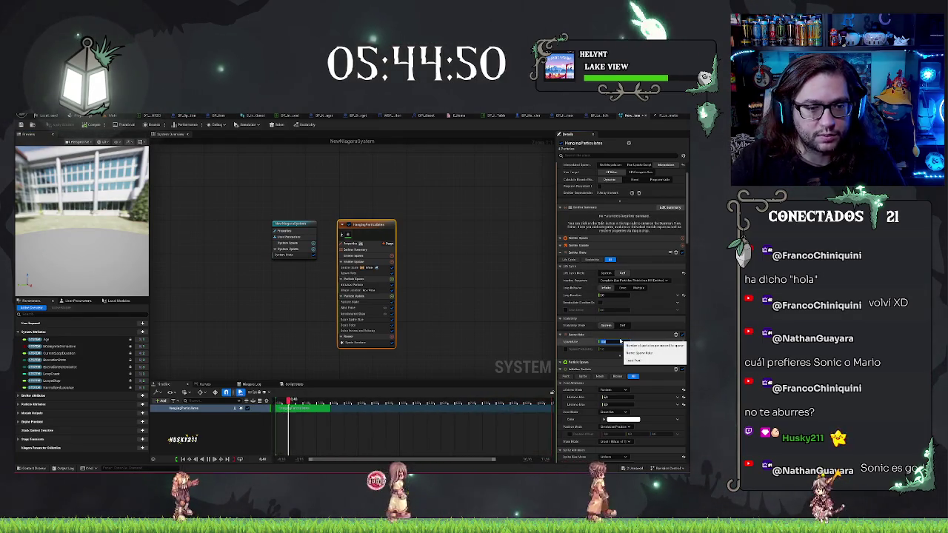
left_click_drag(136, 276, 200, 276)
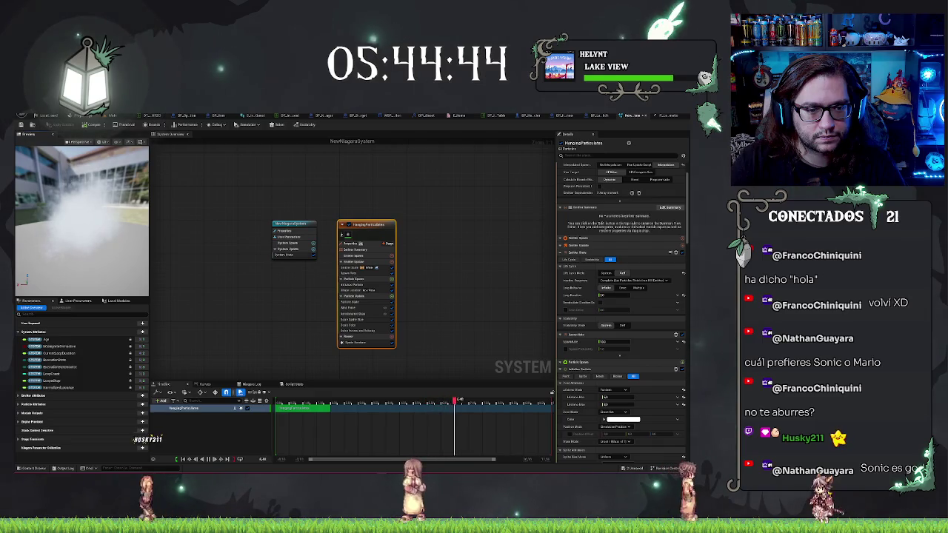
left_click_drag(82, 222, 105, 222)
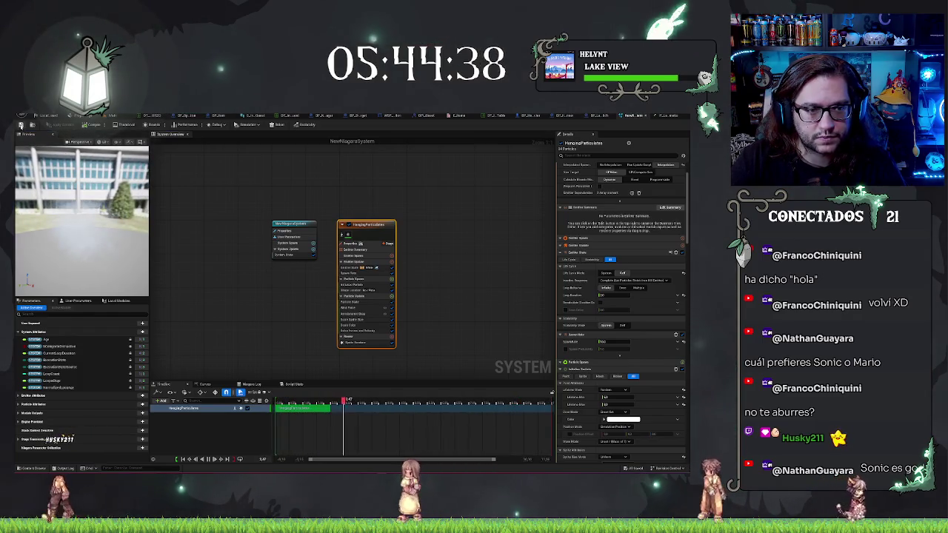
- Drag NewNiagaraSystem from the Content folder into the lab room and turn the view to see the haze
left_click(121, 117)
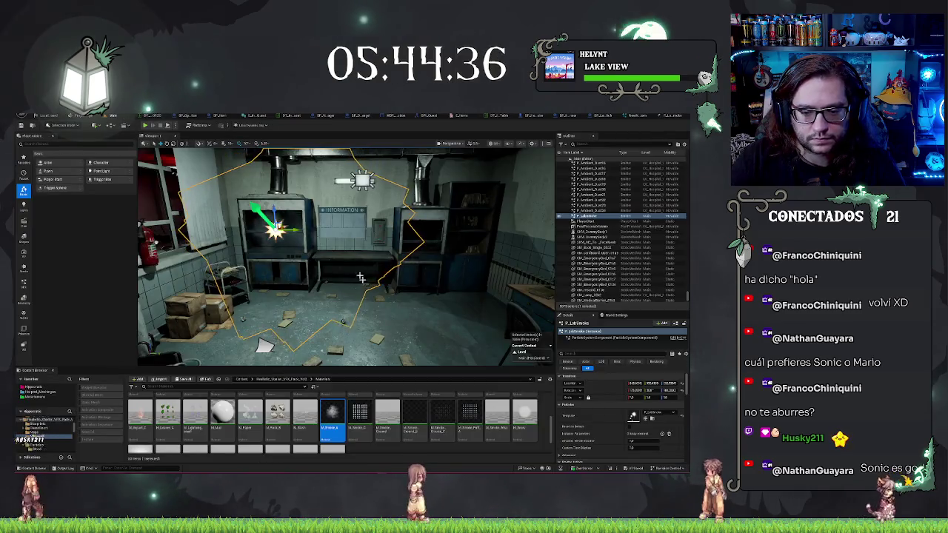
key("f")
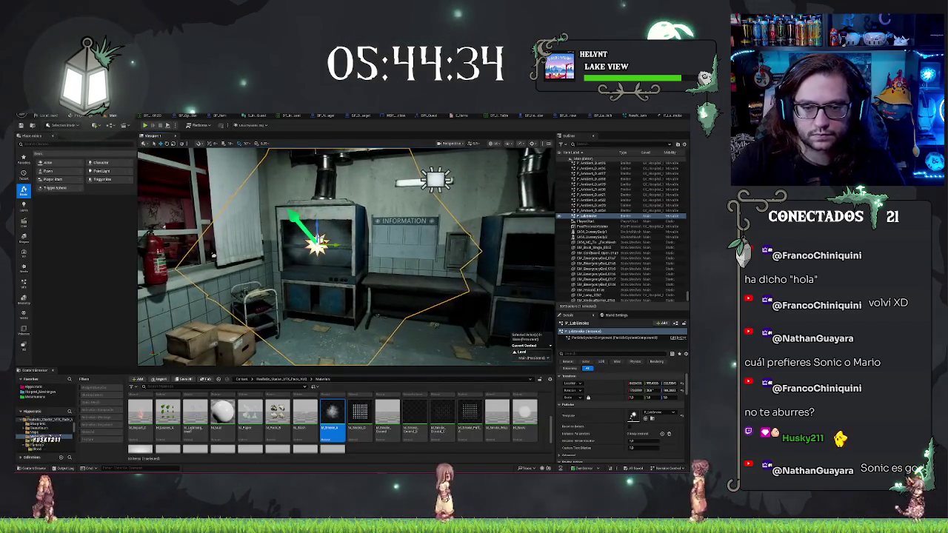
key("Escape")
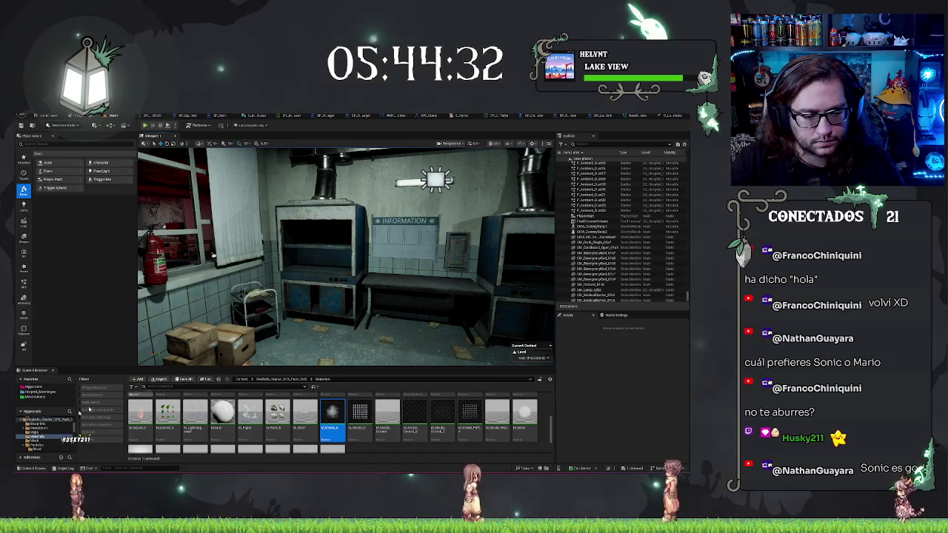
scroll(46, 429, "up", 5)
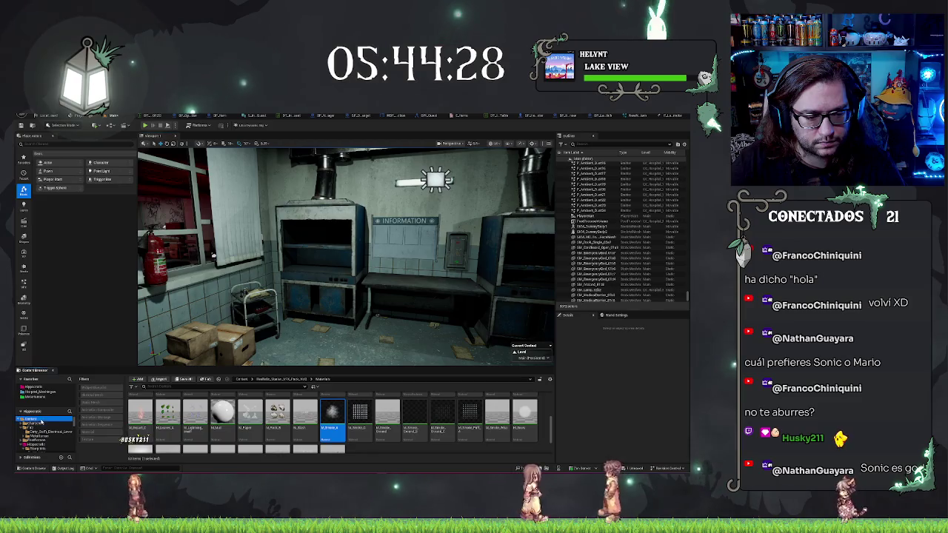
left_click(34, 419)
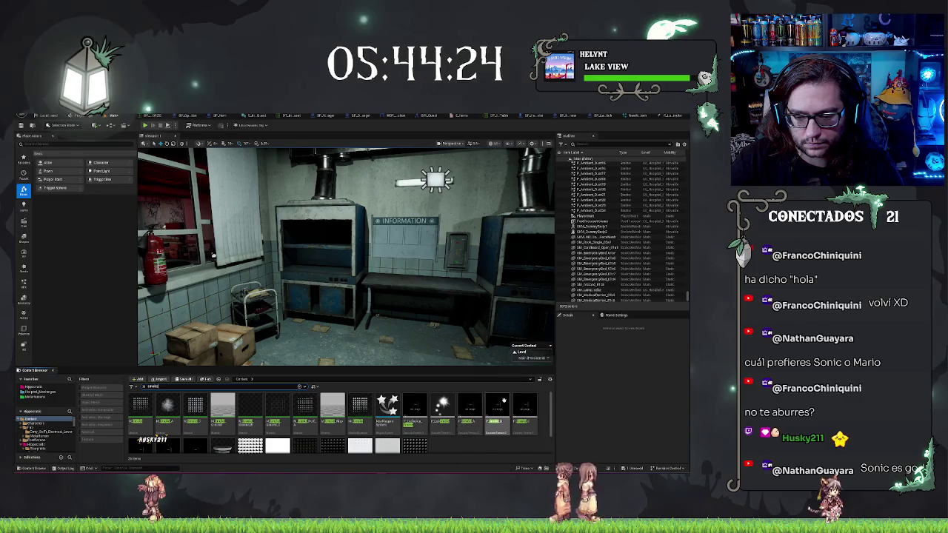
left_click(387, 403)
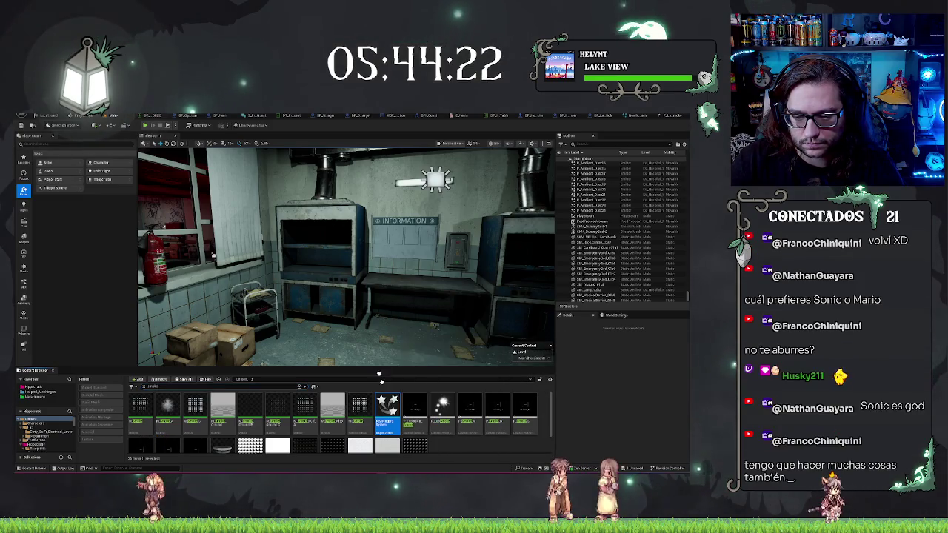
mouse_move(371, 345)
left_mouse_down()
mouse_move(381, 355)
mouse_move(370, 374)
left_mouse_up()
mouse_move(346, 296)
left_mouse_down()
mouse_move(355, 300)
mouse_move(329, 305)
mouse_move(334, 275)
mouse_move(525, 193)
left_mouse_up()
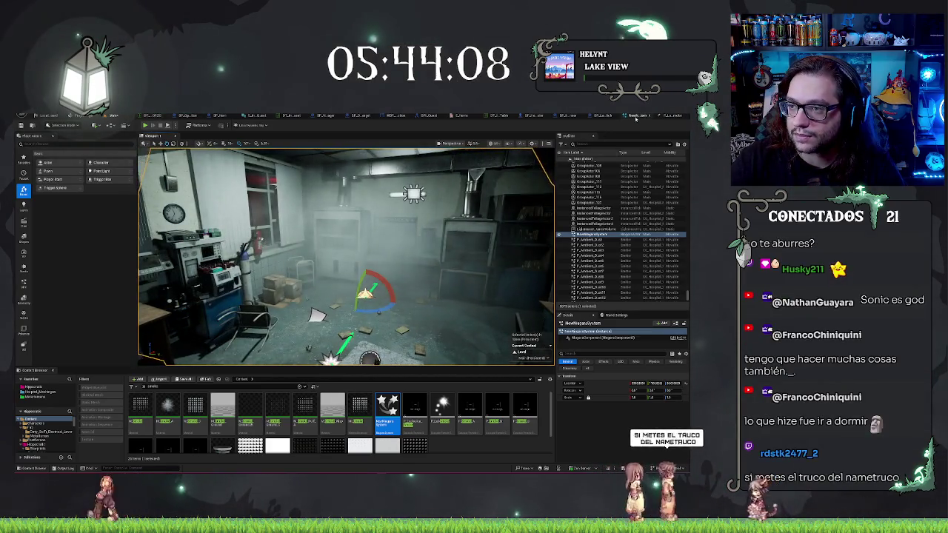
left_click(636, 116)
scroll(637, 303, "down", 5)
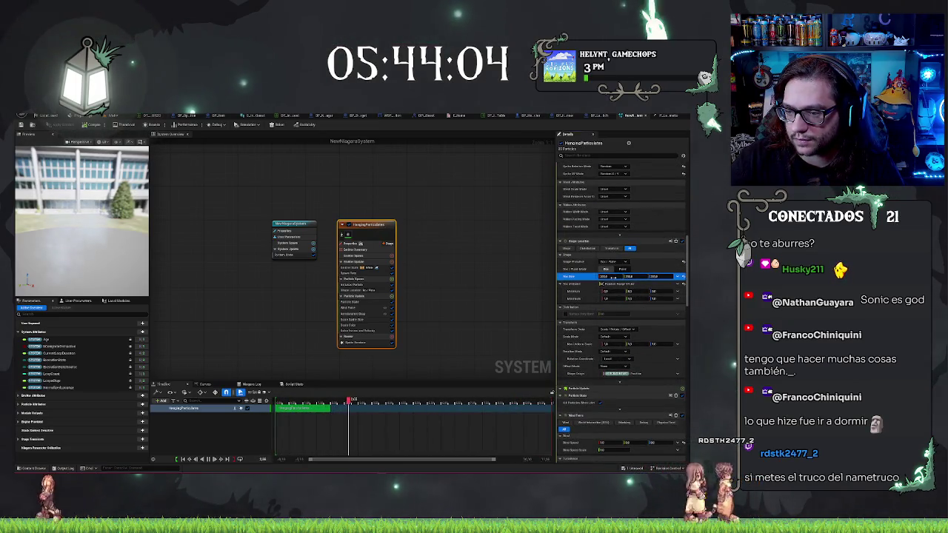
type("1")
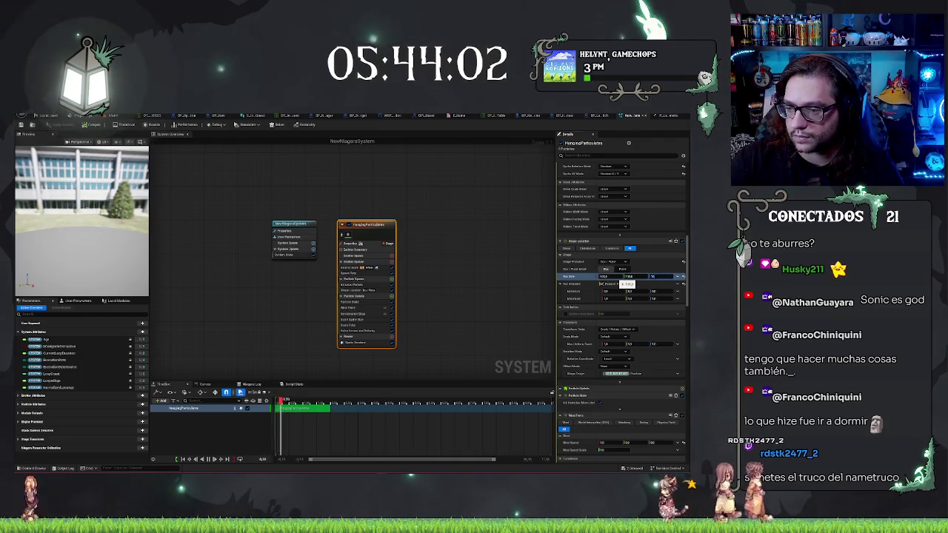
left_click(114, 116)
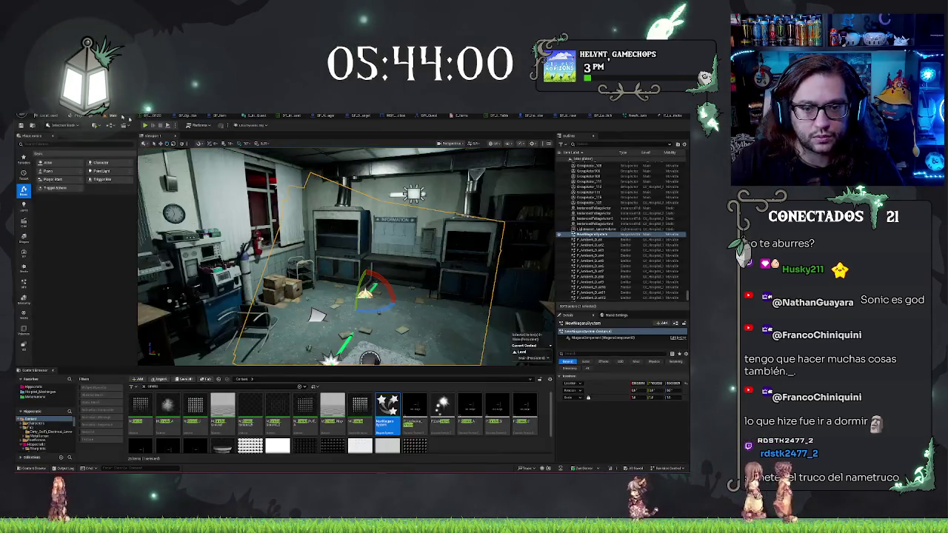
left_click_drag(222, 244, 137, 247)
key("w")
mouse_move(378, 307)
left_mouse_down()
mouse_move(381, 205)
mouse_move(381, 217)
mouse_move(348, 226)
mouse_move(335, 210)
left_mouse_up()
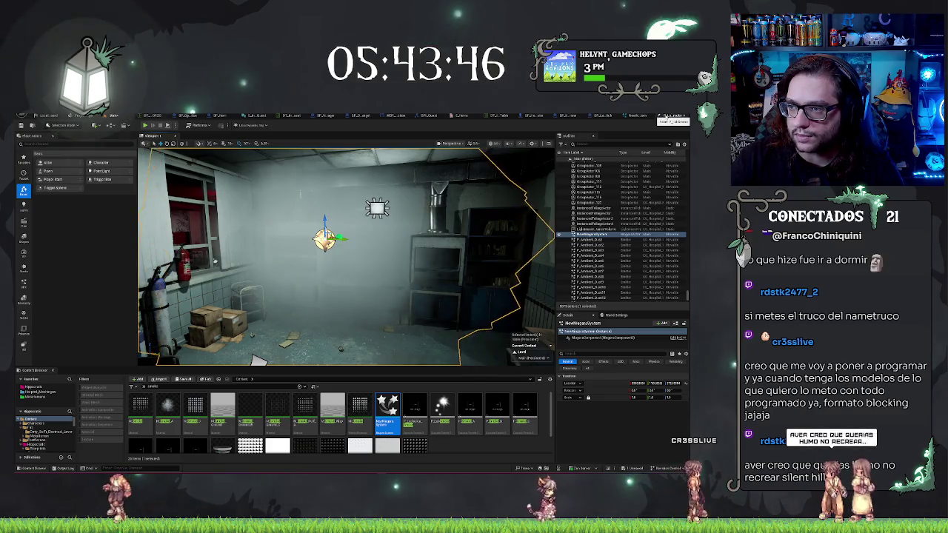
left_click(664, 117)
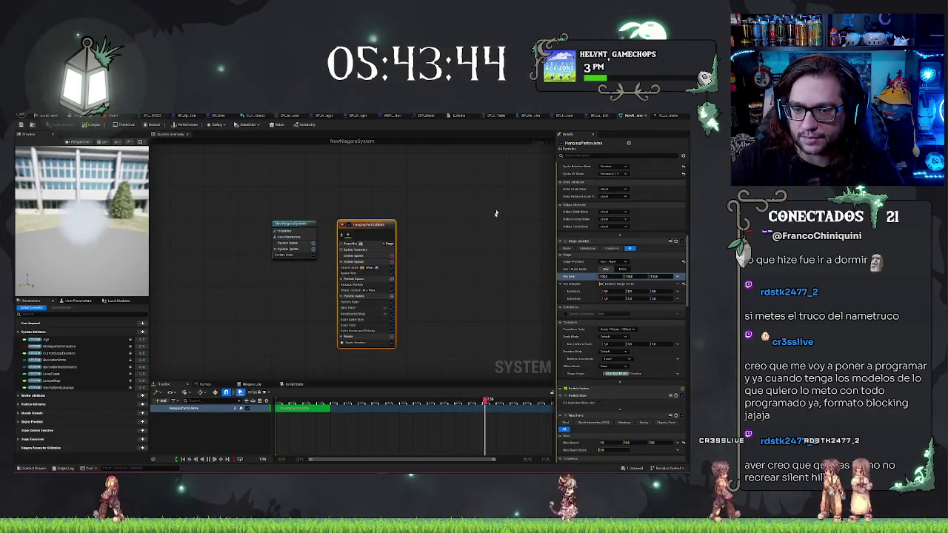
scroll(590, 303, "down", 1)
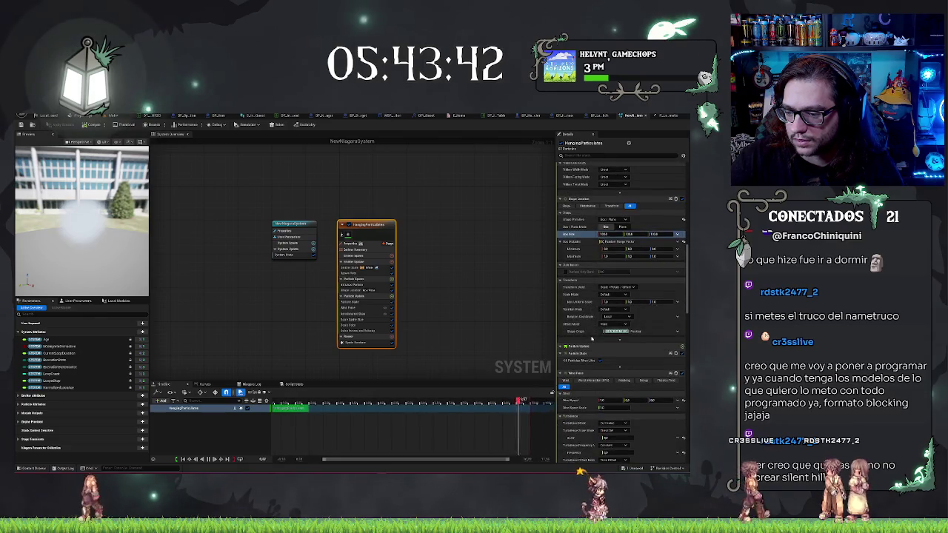
scroll(592, 339, "up", 10)
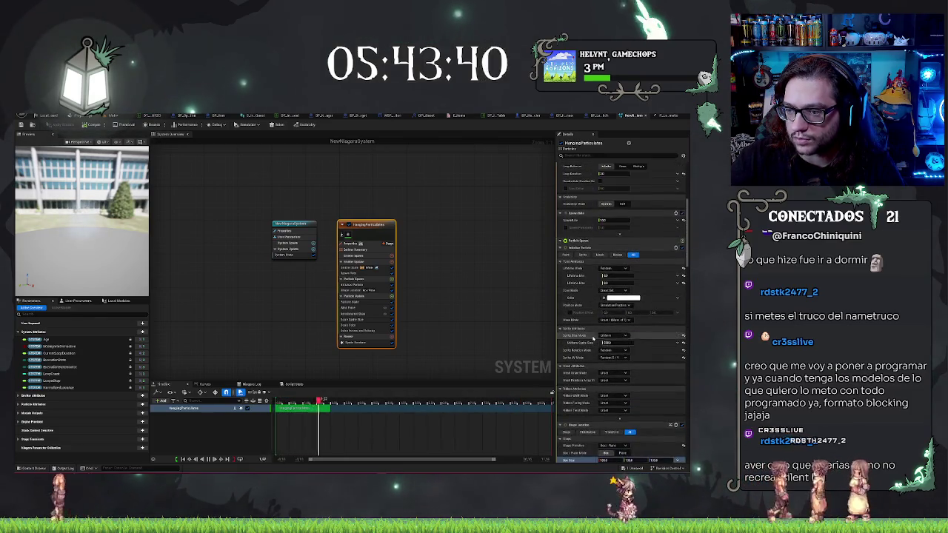
scroll(592, 339, "down", 6)
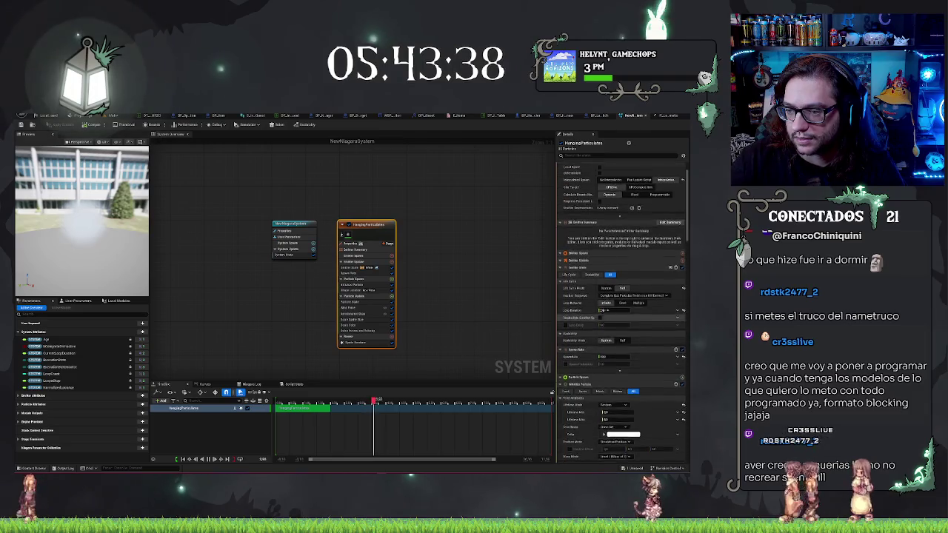
scroll(606, 313, "down", 4)
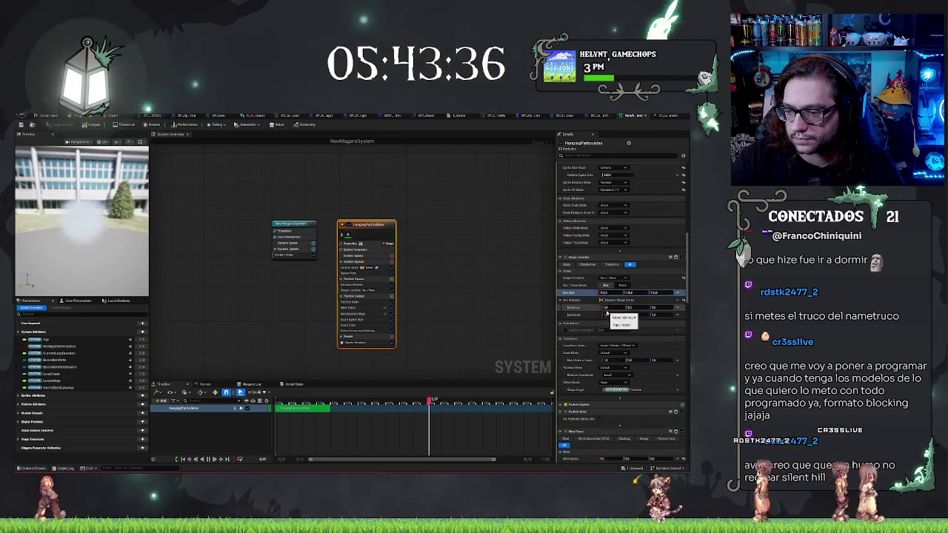
scroll(611, 314, "down", 1)
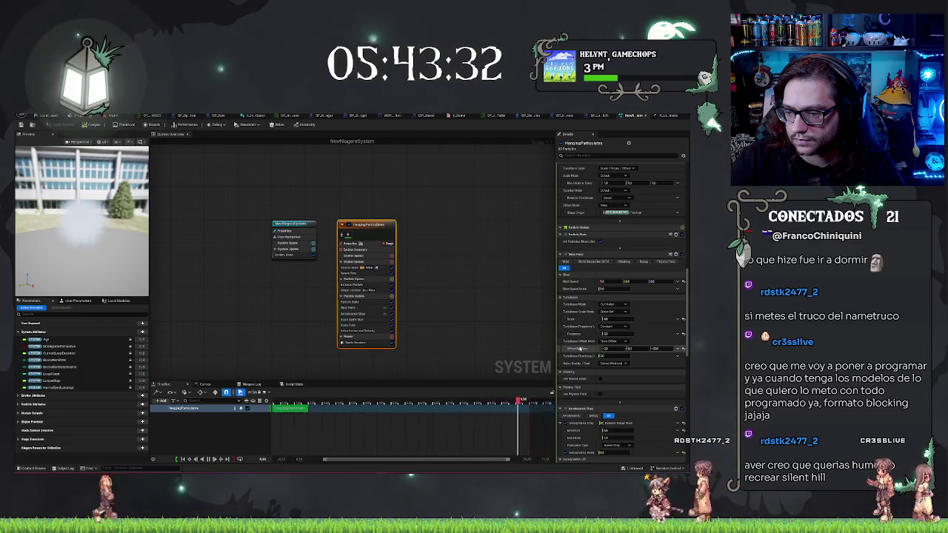
scroll(580, 349, "down", 2)
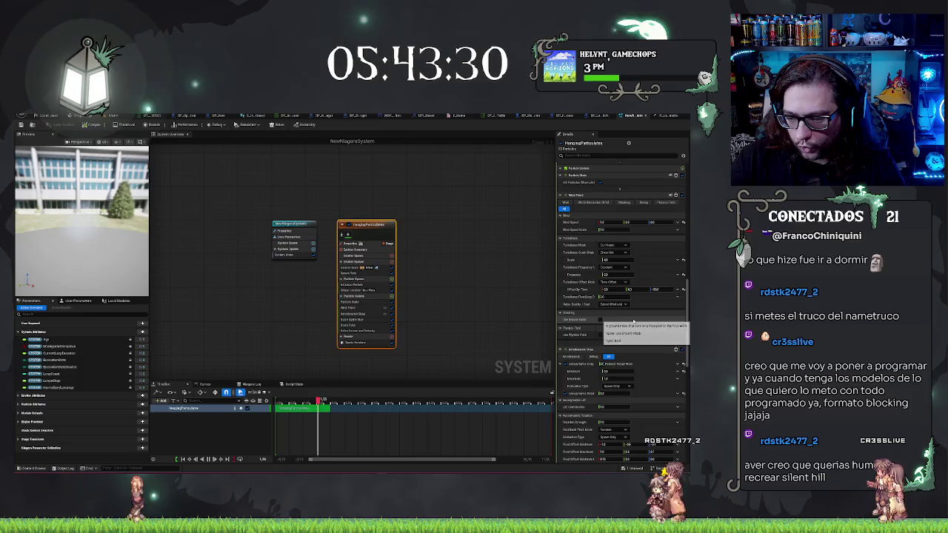
scroll(635, 324, "down", 5)
scroll(634, 324, "up", 10)
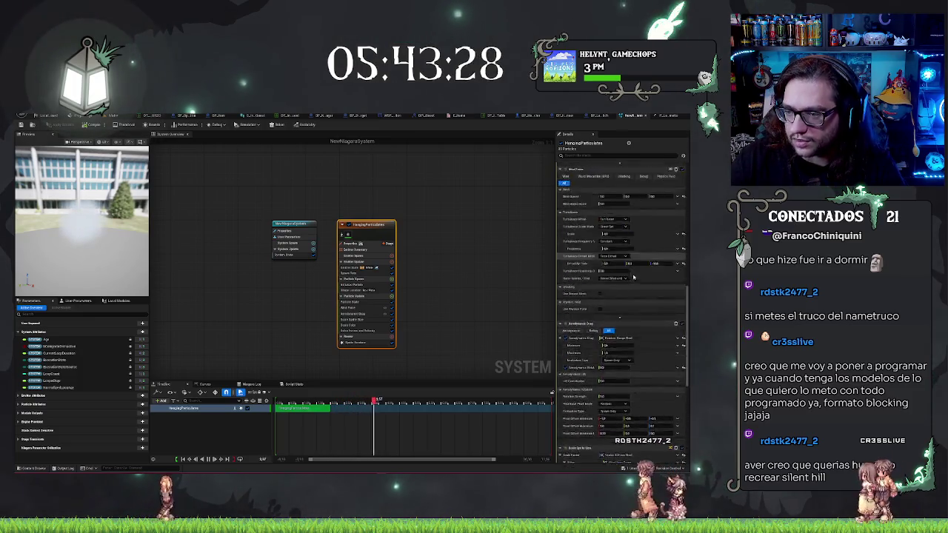
scroll(645, 327, "down", 1)
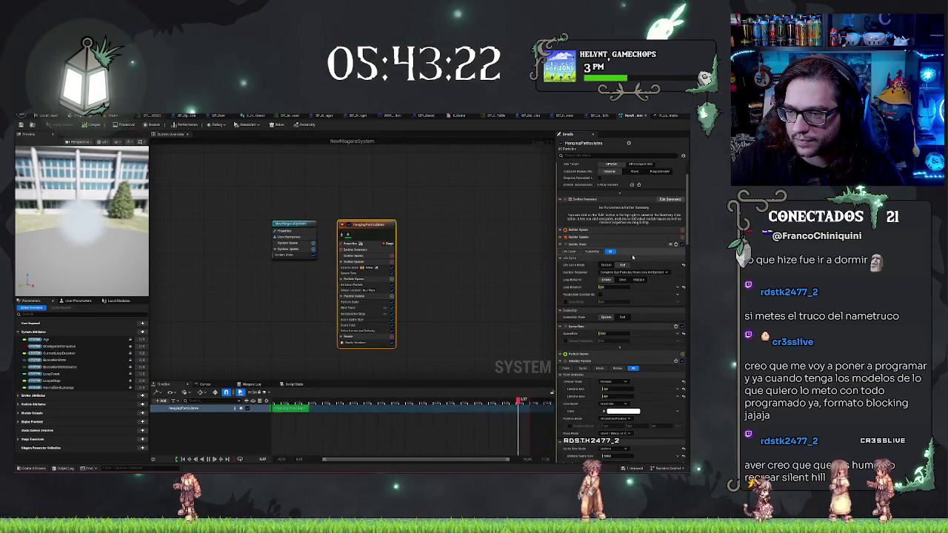
scroll(631, 261, "up", 1)
left_click(373, 256)
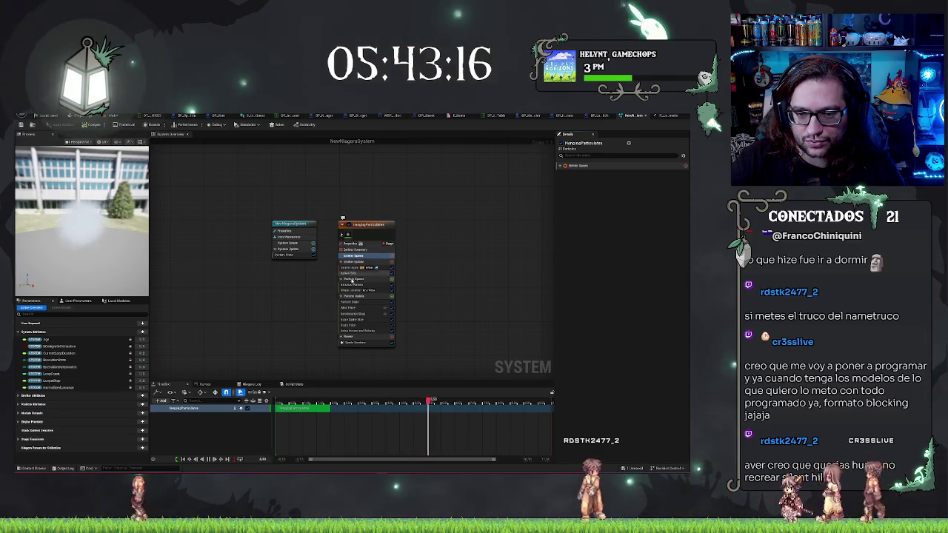
- Select the Initialize Particle Uniform Sprite Size field, then go back to the lab level
left_click(354, 285)
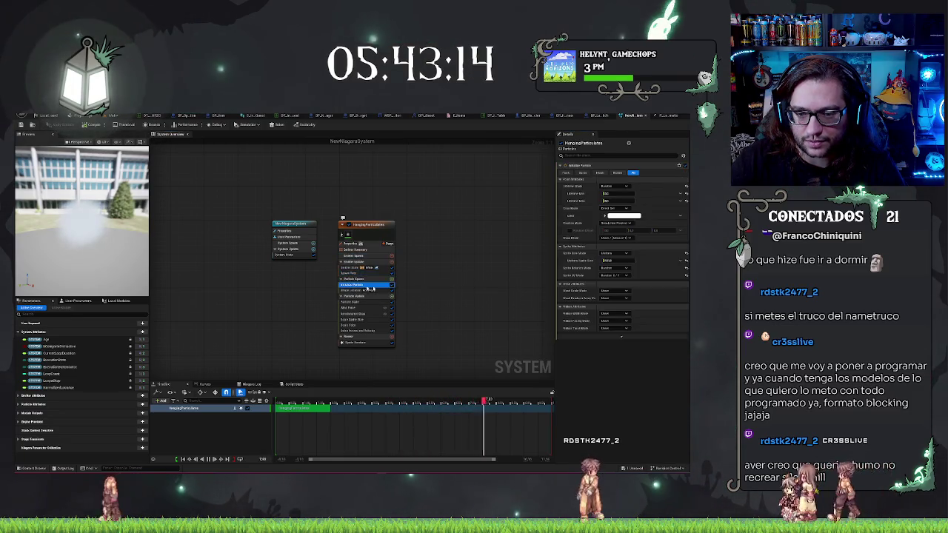
left_click(626, 261)
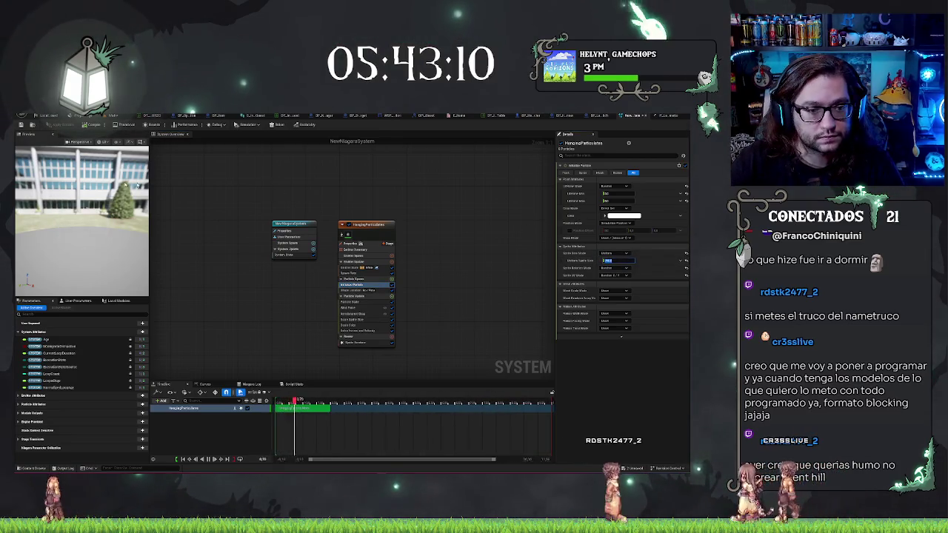
left_click(102, 116)
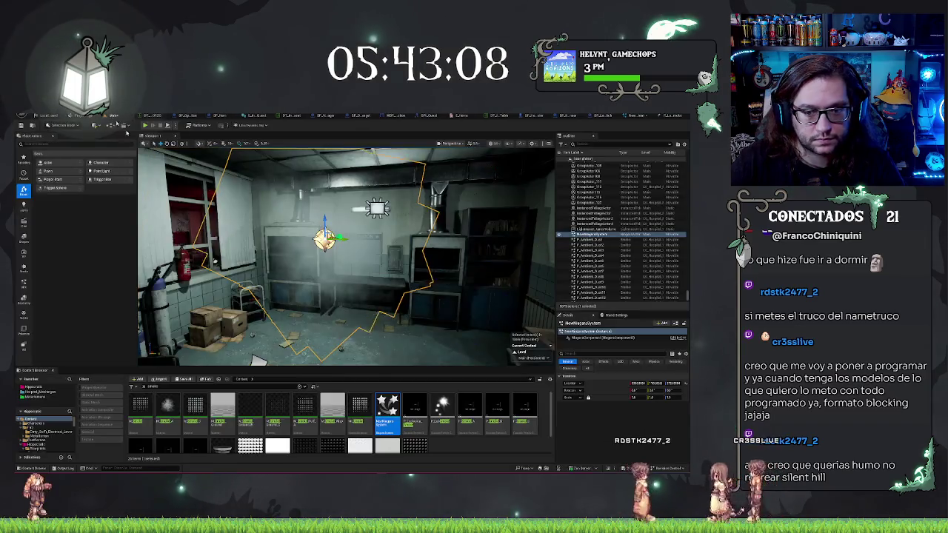
mouse_move(346, 256)
left_mouse_down()
mouse_move(330, 255)
mouse_move(367, 251)
left_mouse_up()
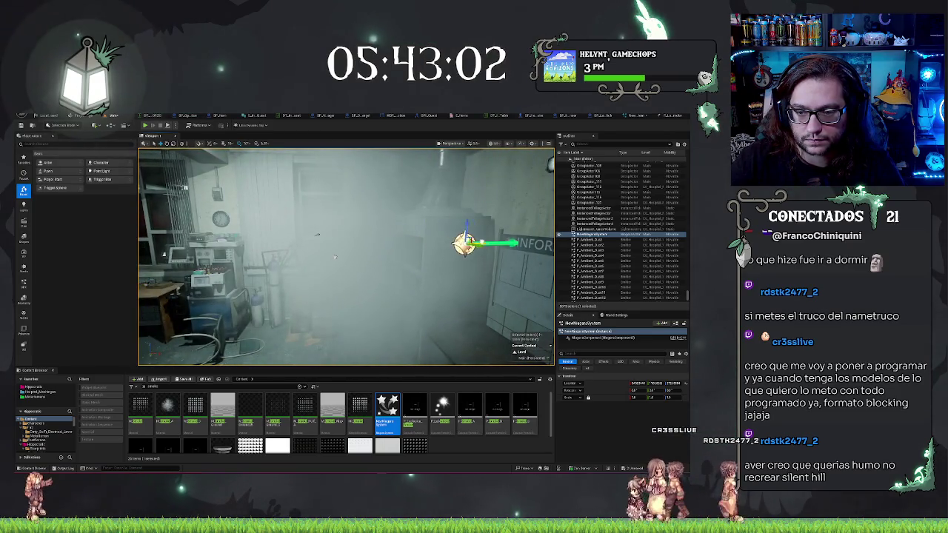
mouse_move(317, 235)
left_mouse_down()
mouse_move(367, 235)
mouse_move(344, 238)
left_mouse_up()
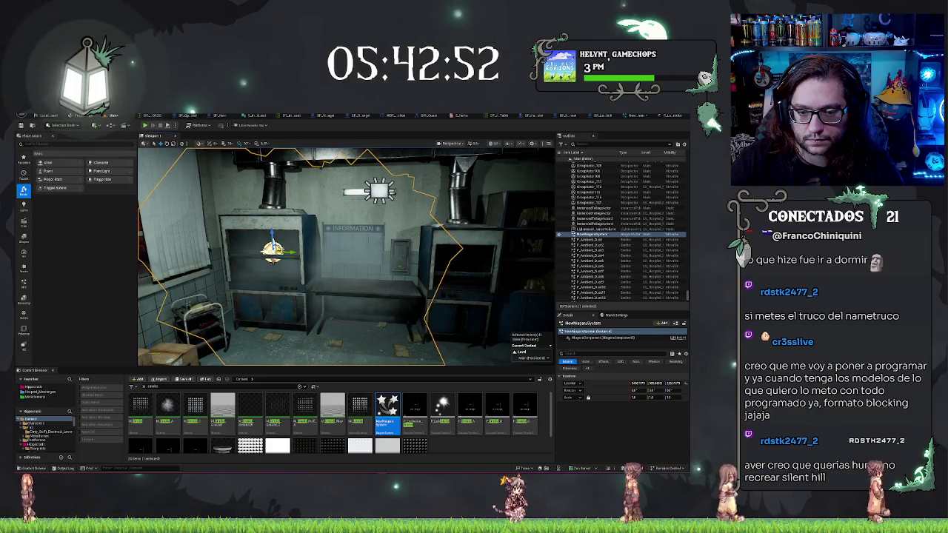
mouse_move(344, 238)
left_mouse_down()
mouse_move(244, 238)
mouse_move(275, 238)
left_mouse_up()
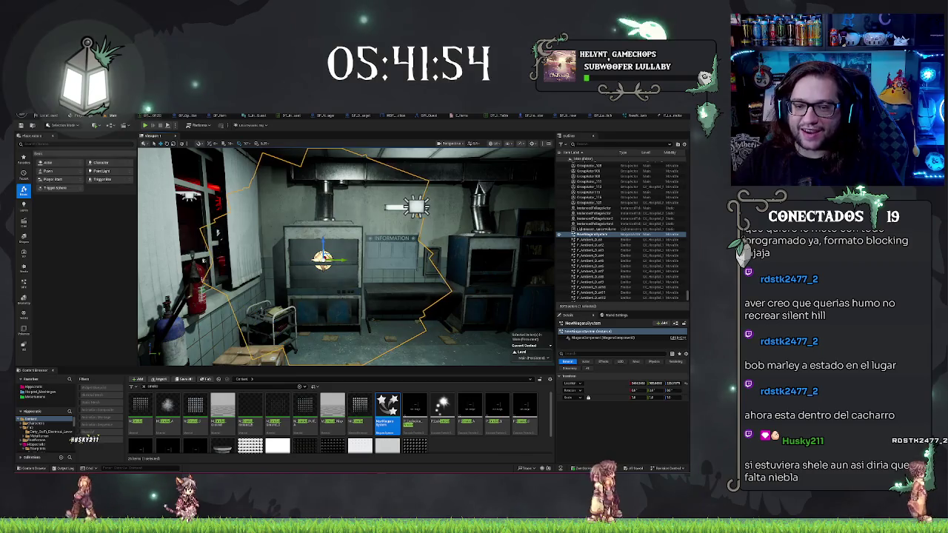
- Focus on the placed smoke system and orbit around it, closing a spare editor tab
key("f")
left_click_drag(423, 265, 423, 265)
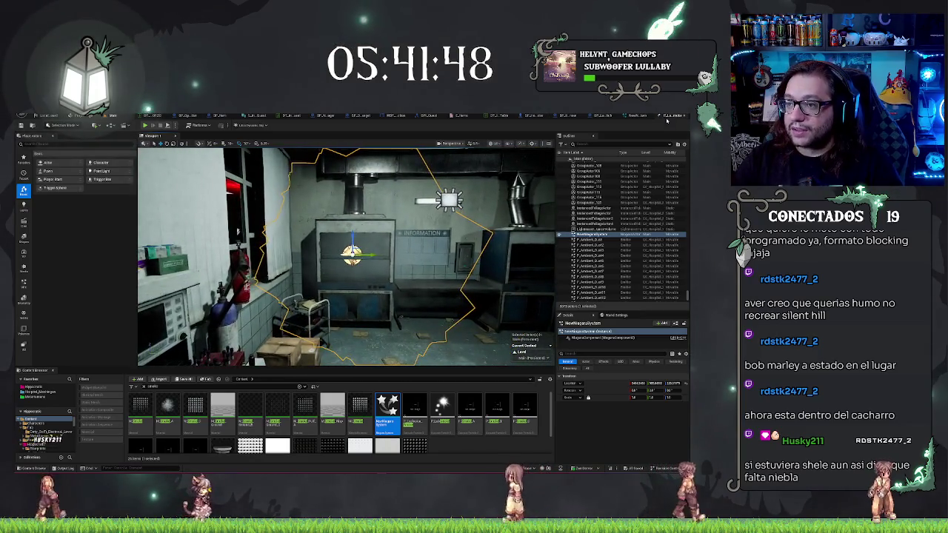
double_click(387, 405)
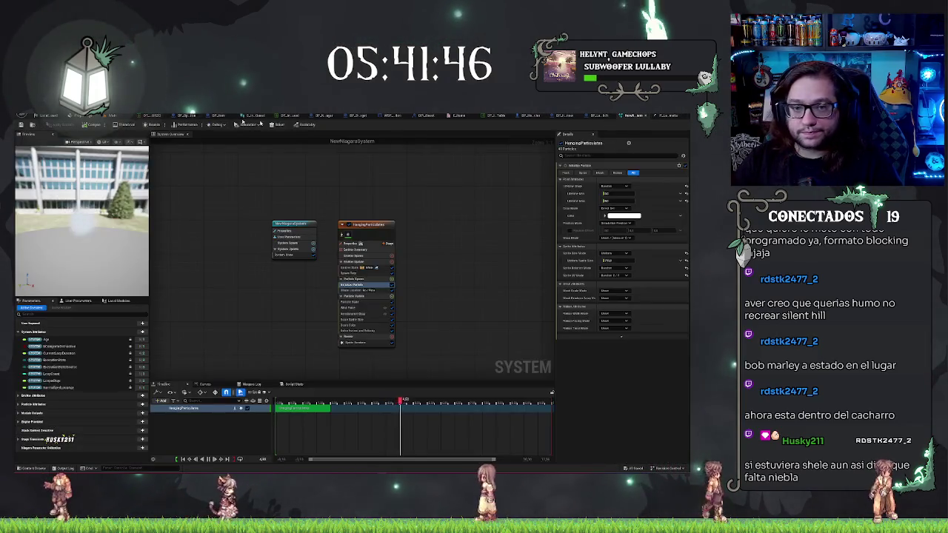
left_click(103, 116)
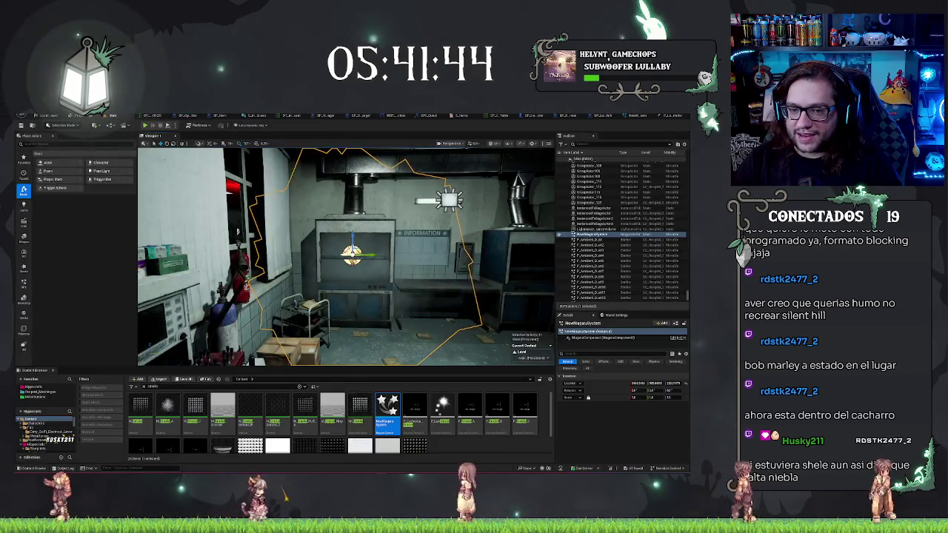
left_click_drag(423, 265, 422, 266)
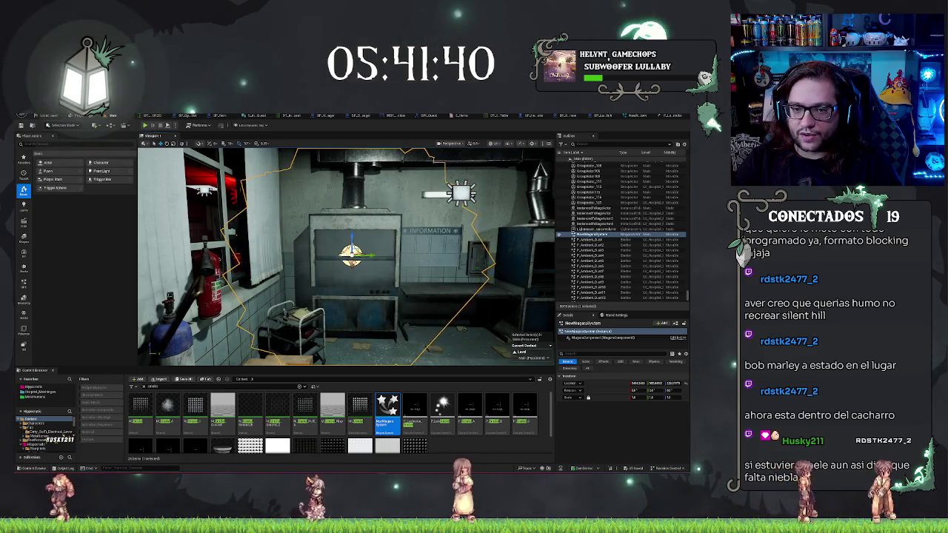
left_click(664, 116)
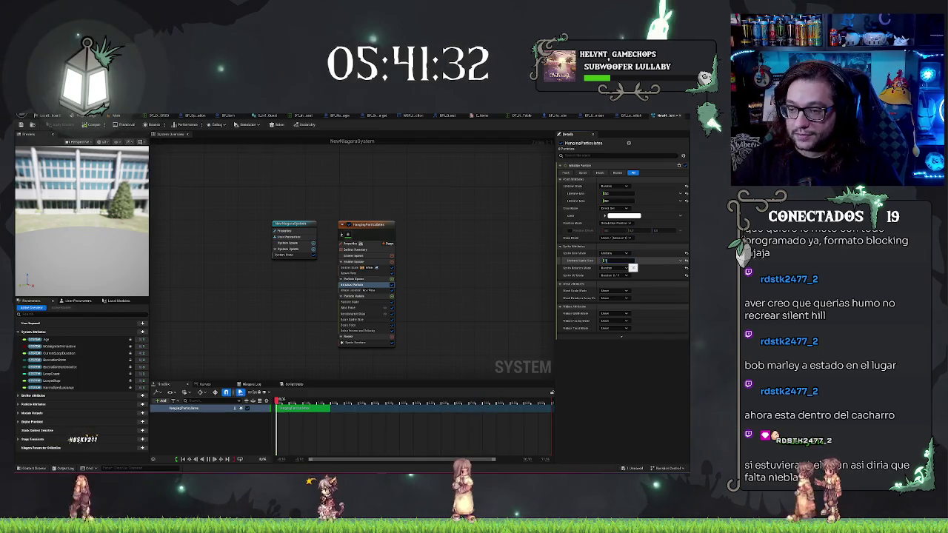
- Inspect the smoke inside the oven from its left side, then bring up the NewNiagaraSystem editor
left_click(117, 117)
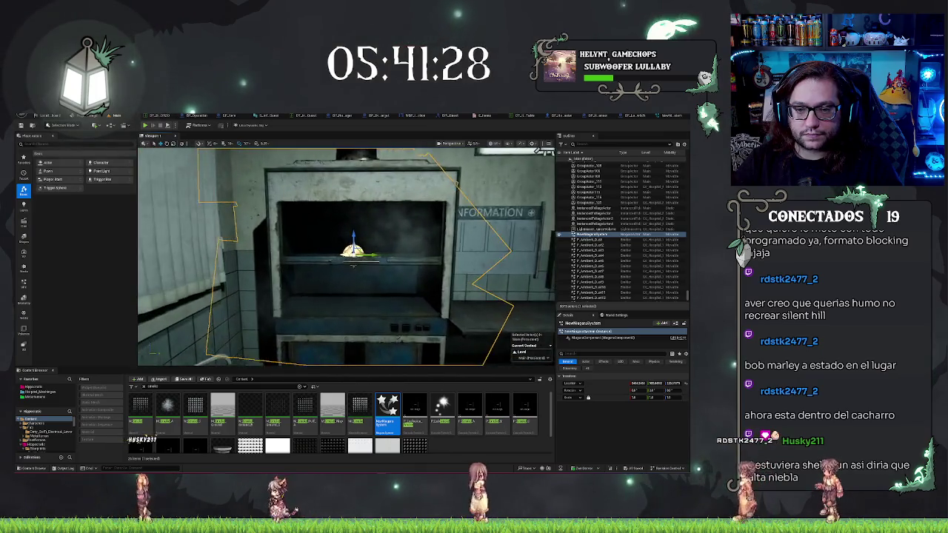
scroll(345, 255, "up", 3)
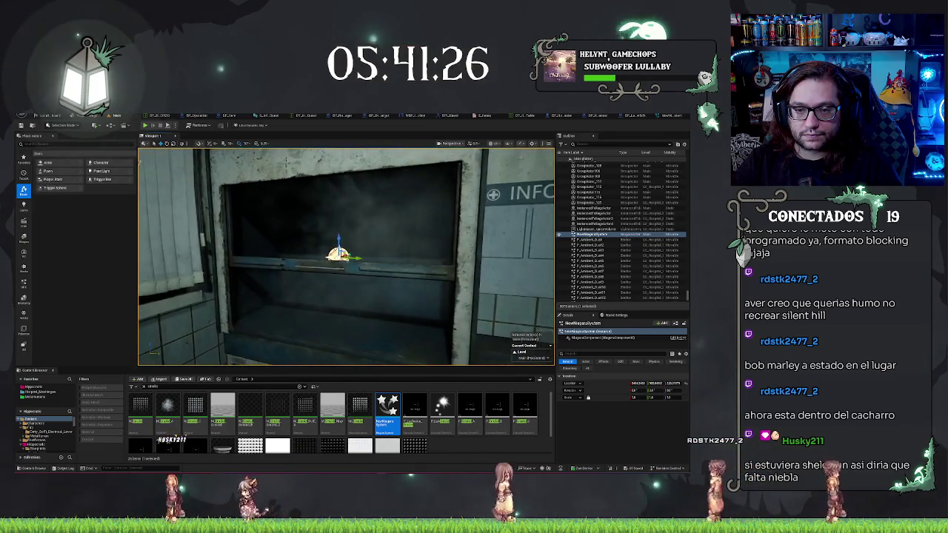
scroll(138, 280, "down", 5)
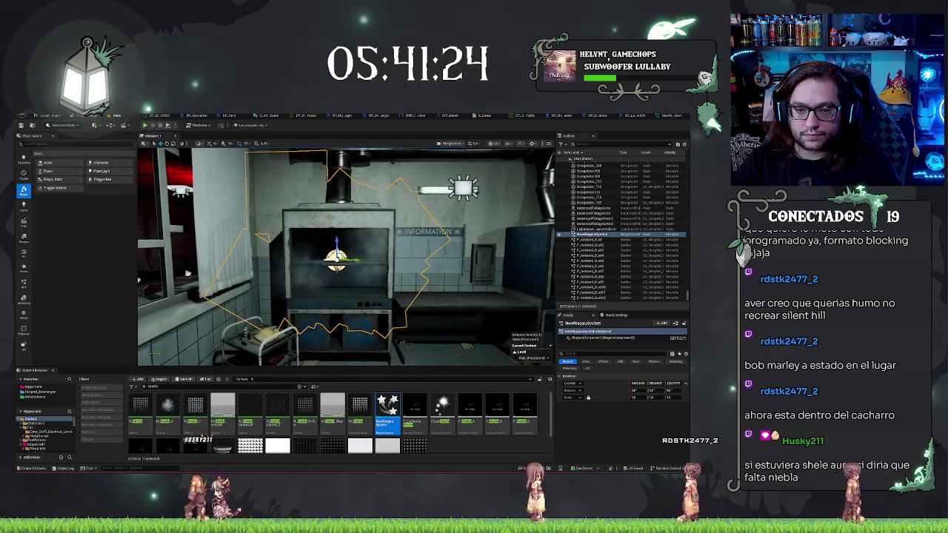
scroll(138, 280, "up", 3)
mouse_move(137, 280)
left_mouse_down()
mouse_move(238, 283)
mouse_move(210, 255)
mouse_move(210, 239)
mouse_move(235, 242)
left_mouse_up()
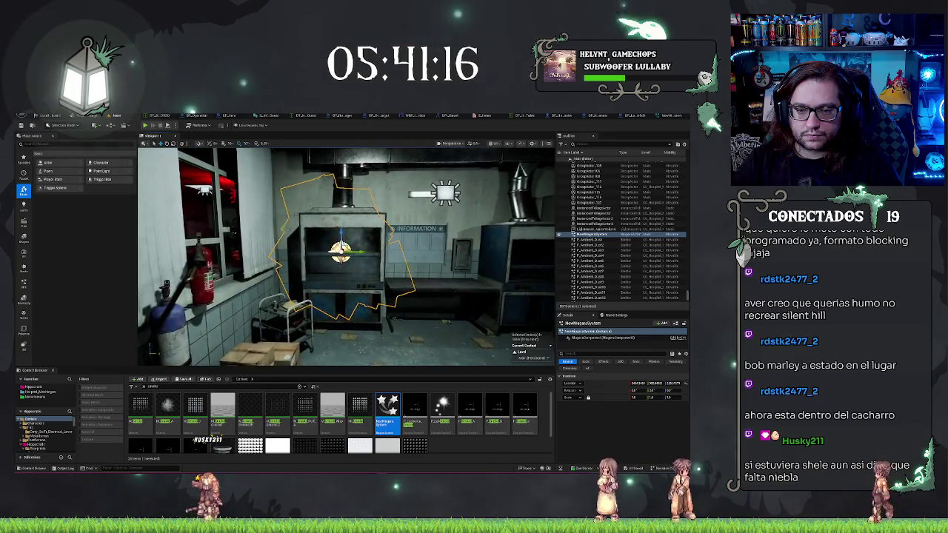
key("f")
left_click(664, 117)
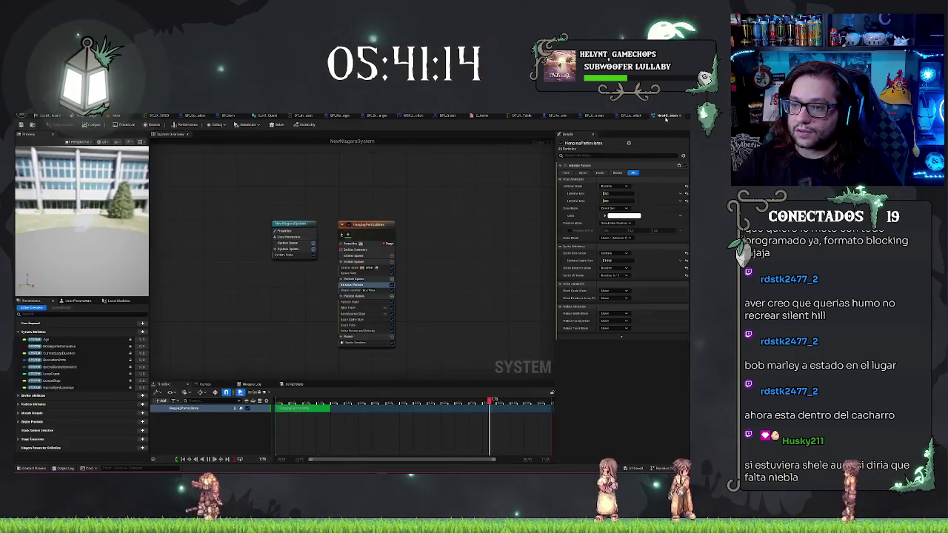
- Undo the last smoke setting change and return to the lab level view
key("ctrl+z")
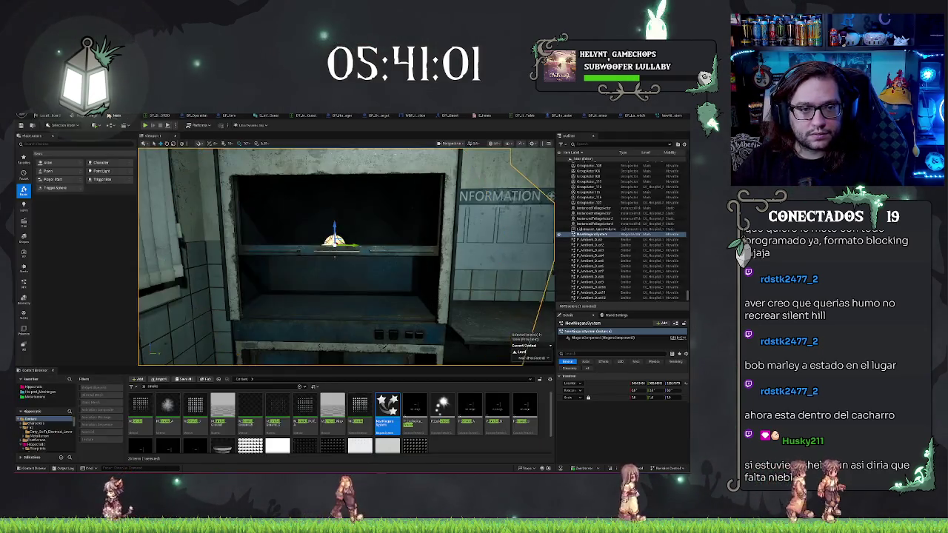
left_click(116, 116)
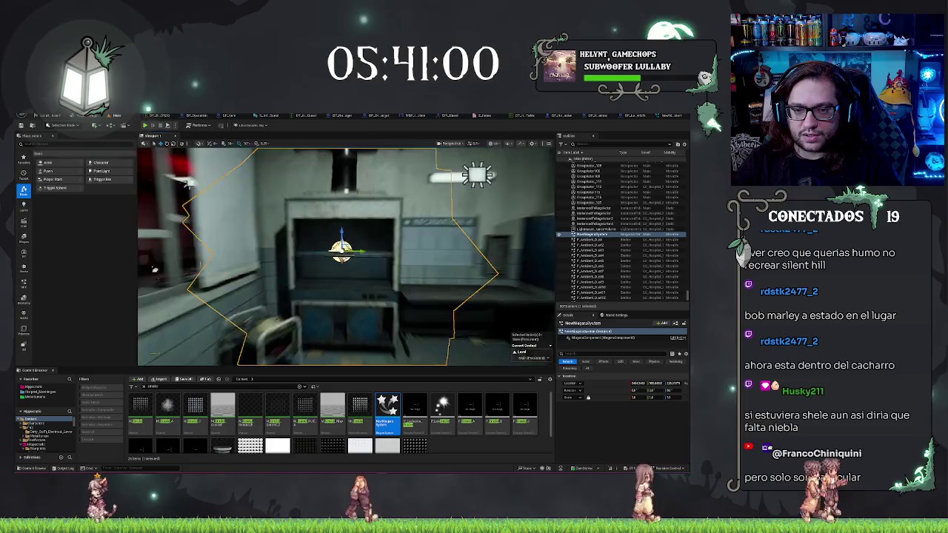
mouse_move(345, 297)
left_mouse_down()
mouse_move(345, 259)
mouse_move(346, 282)
mouse_move(326, 311)
left_mouse_up()
scroll(346, 256, "up", 3)
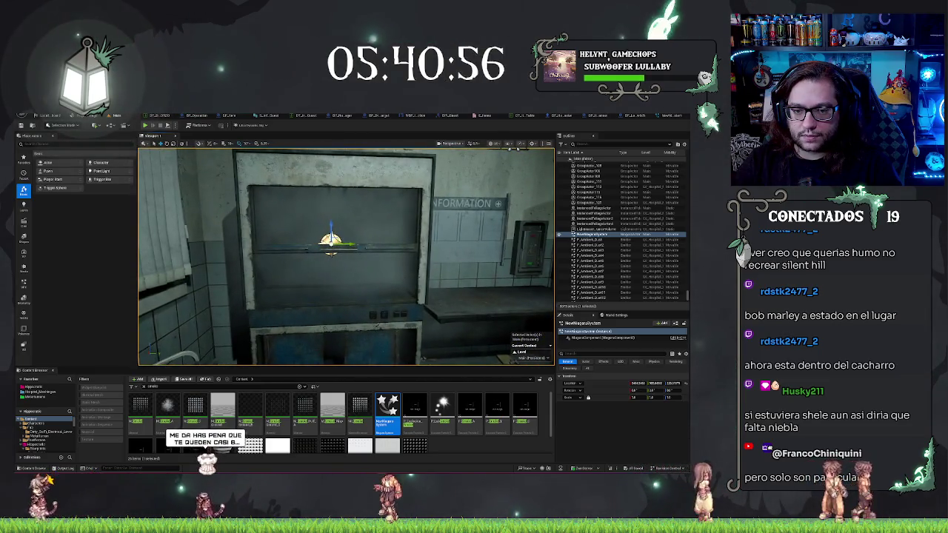
scroll(346, 256, "down", 3)
- Place a second NewNiagaraSystem smoke actor beside the right cabinet
mouse_move(346, 255)
left_mouse_down()
mouse_move(300, 252)
mouse_move(259, 215)
left_mouse_up()
key("f")
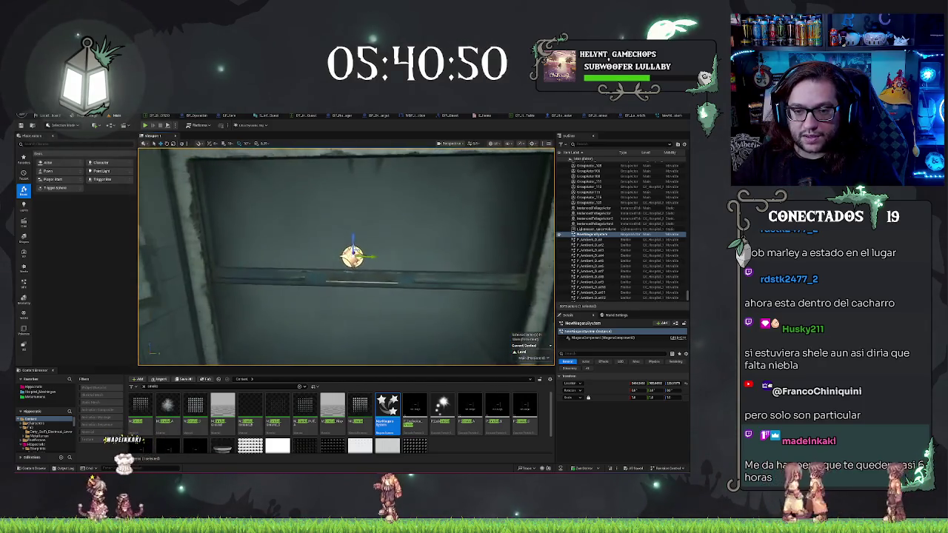
scroll(345, 256, "down", 5)
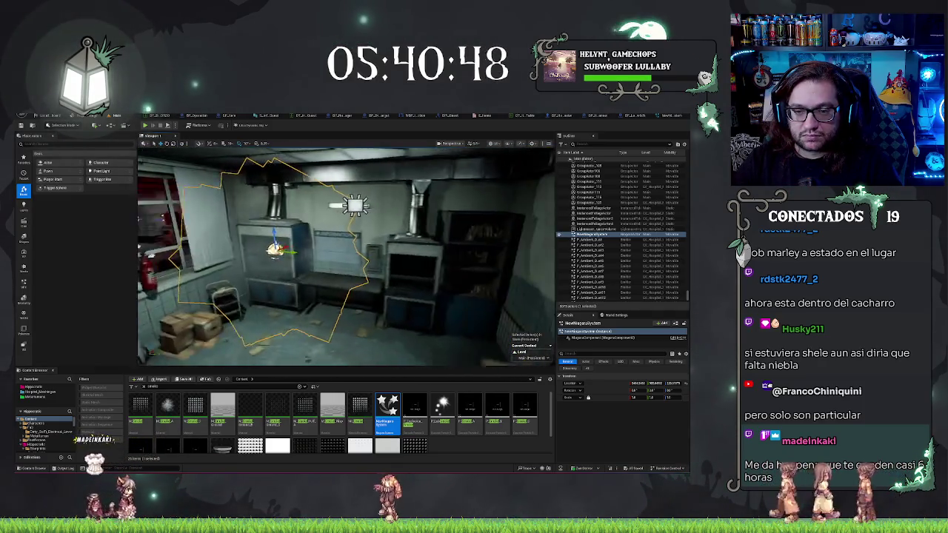
left_click_drag(387, 406, 468, 259)
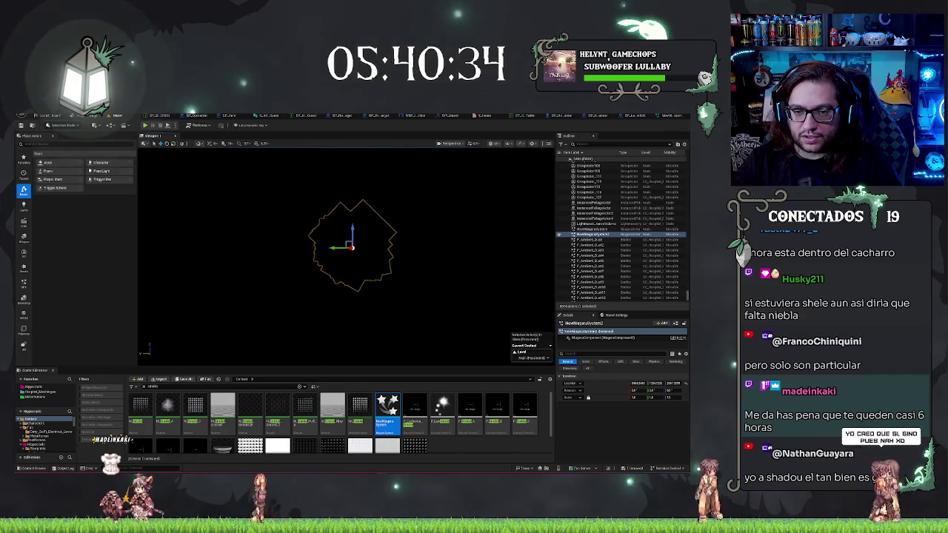
- Switch the viewport to unlit, frame the cabinets, and open NewNiagaraSystem in the Niagara editor
key("alt+3")
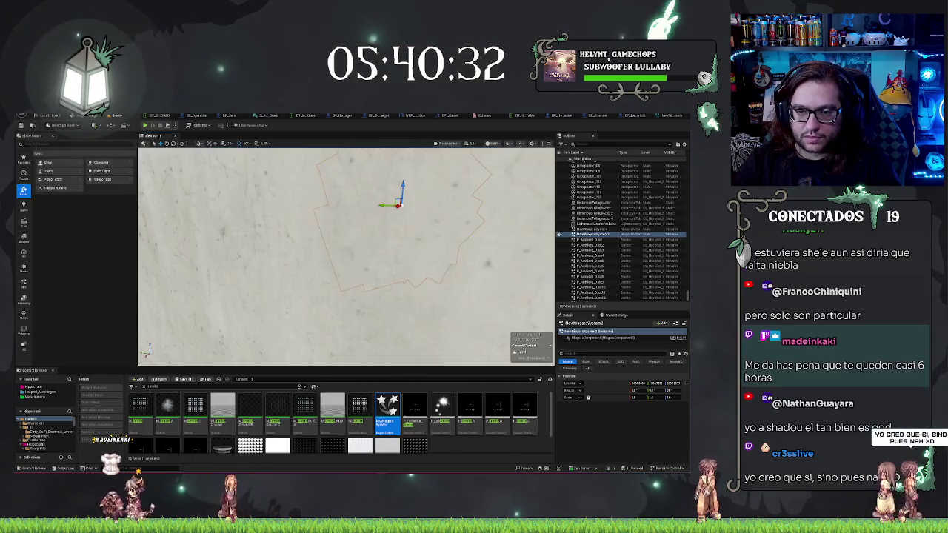
mouse_move(467, 313)
left_mouse_down()
mouse_move(445, 281)
mouse_move(429, 297)
mouse_move(459, 289)
mouse_move(385, 274)
mouse_move(348, 251)
mouse_move(289, 245)
left_mouse_up()
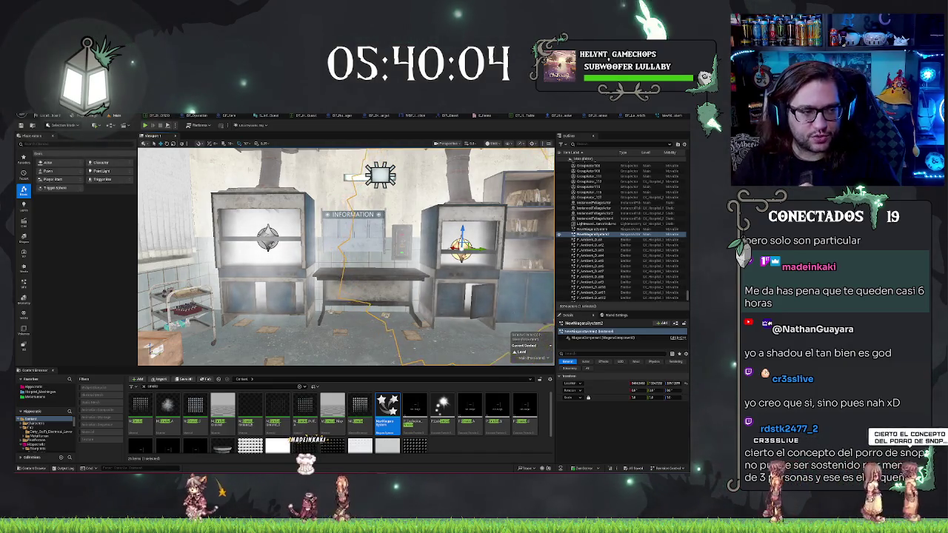
scroll(346, 255, "up", 5)
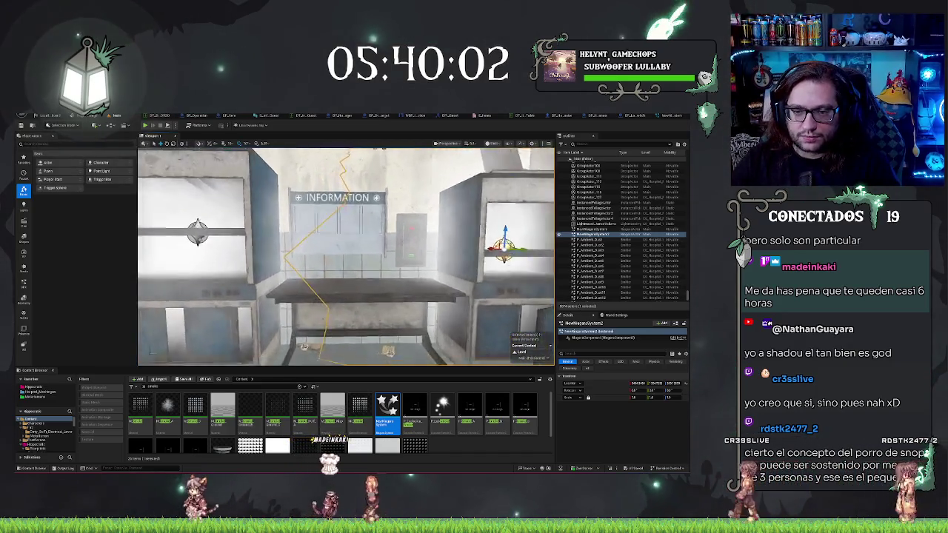
scroll(346, 255, "down", 5)
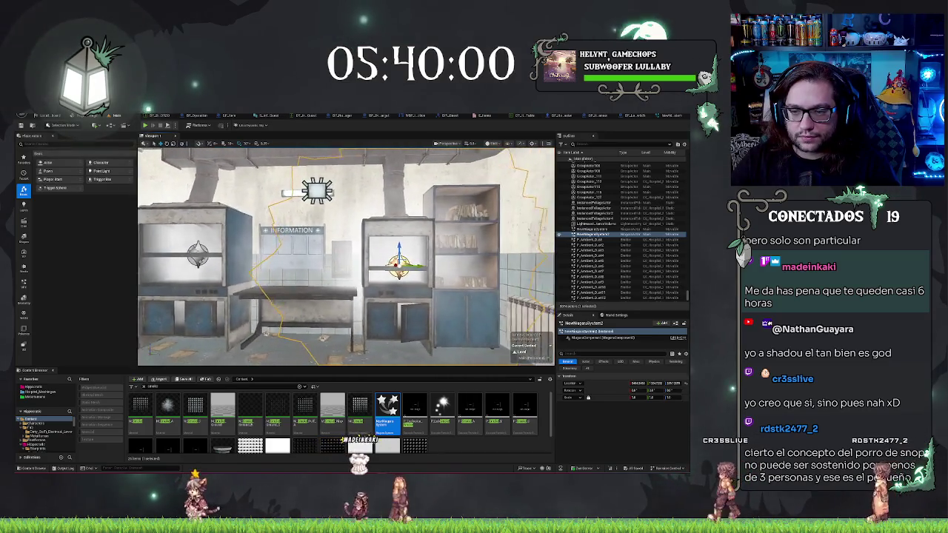
mouse_move(346, 255)
left_mouse_down()
mouse_move(370, 249)
mouse_move(311, 241)
mouse_move(340, 241)
left_mouse_up()
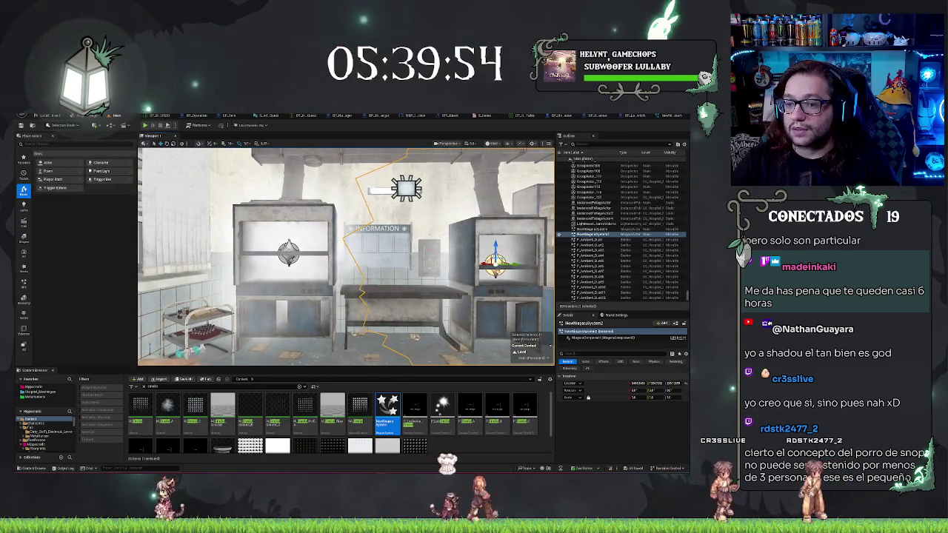
double_click(386, 406)
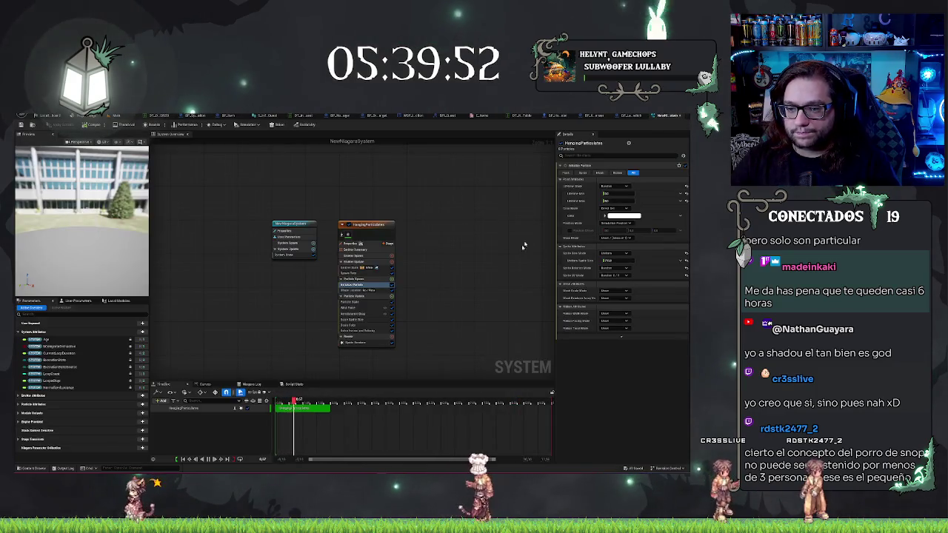
- Inspect the HangingParticulates emitter, then return to the level facing the two fume-hood cabinets
left_click(368, 226)
scroll(618, 311, "down", 5)
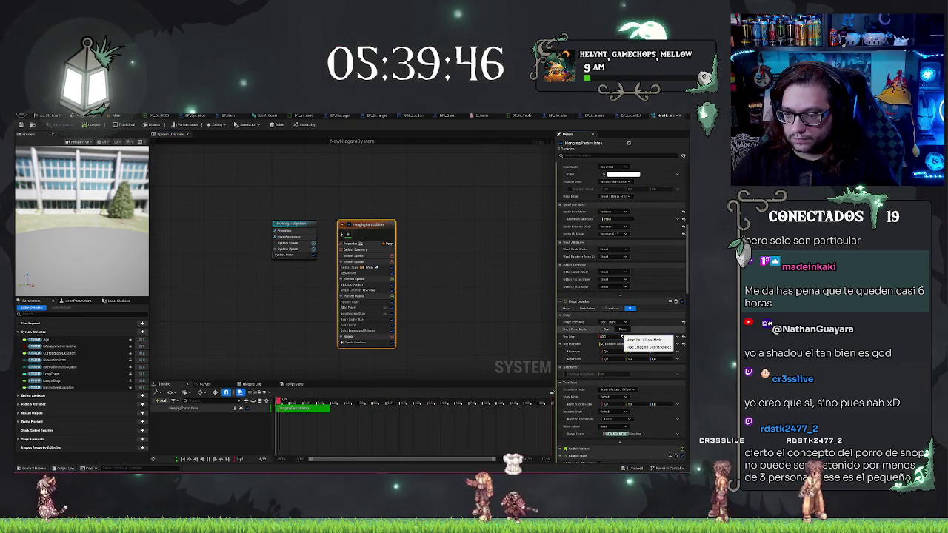
left_click(45, 116)
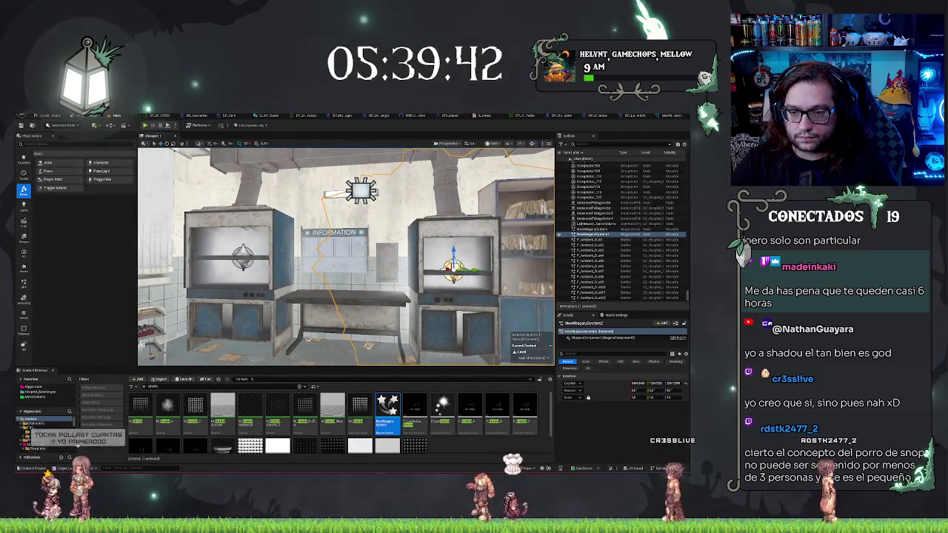
key("a")
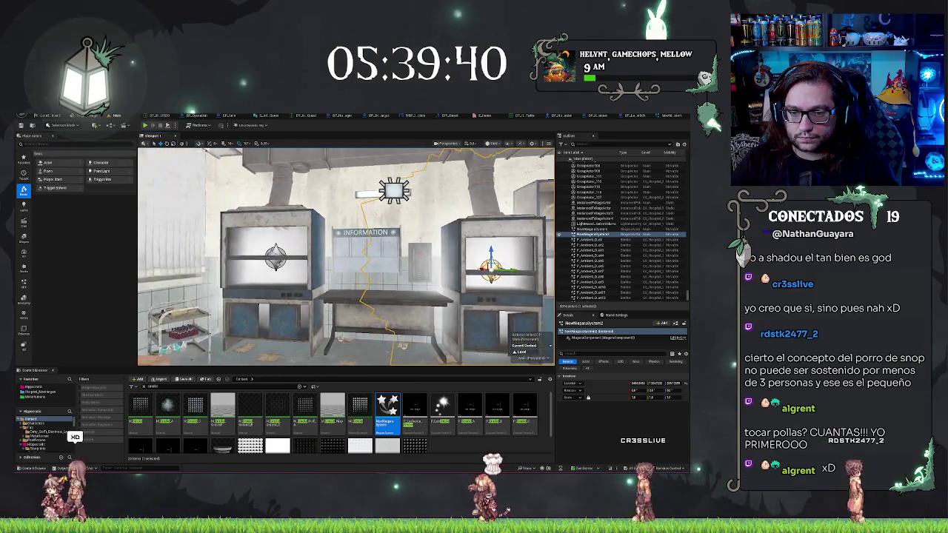
key("a")
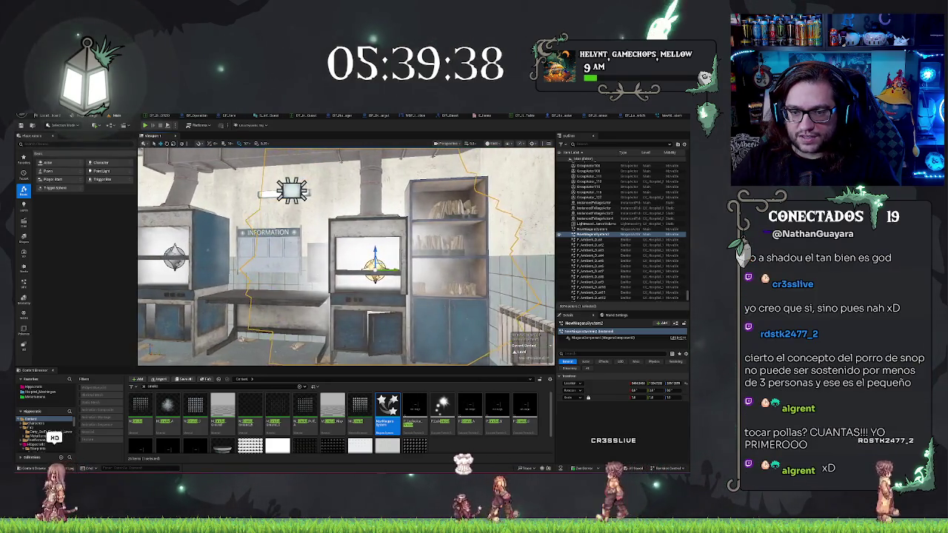
key("a")
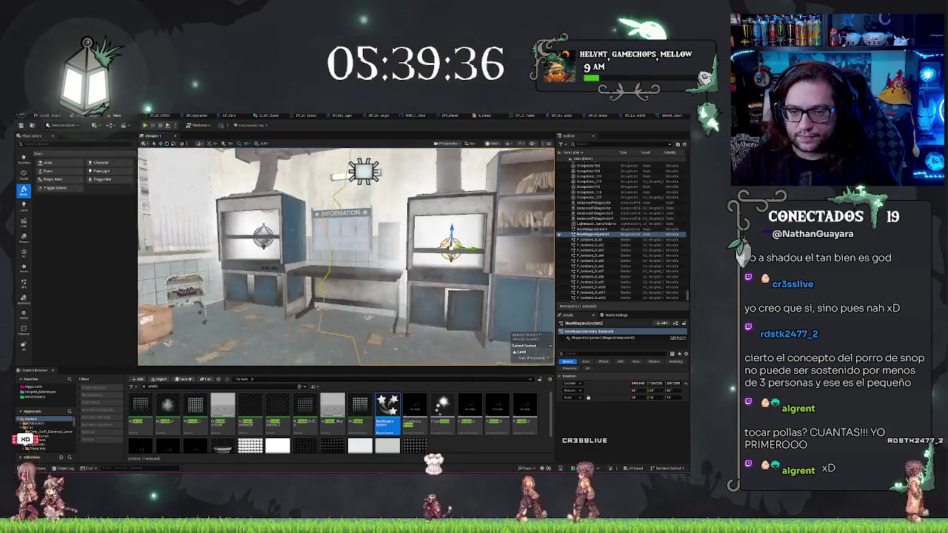
key("d")
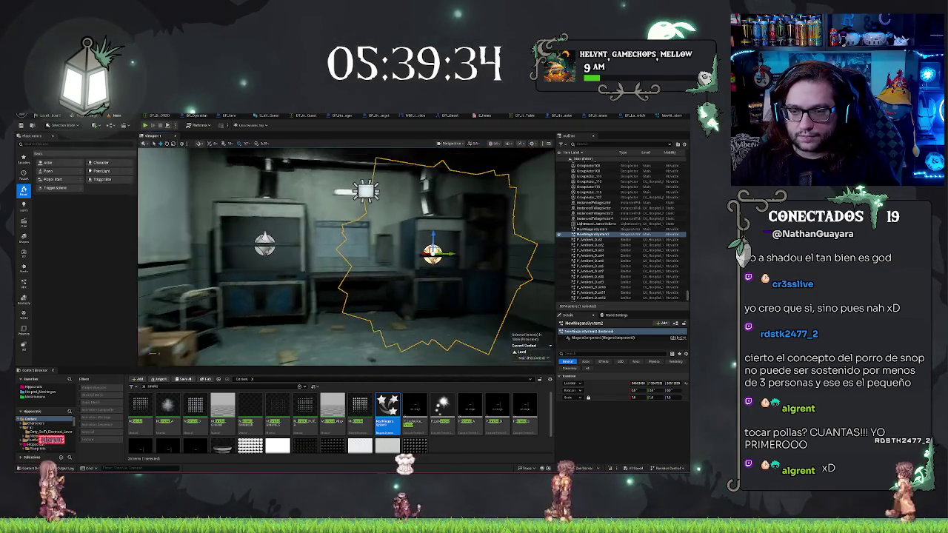
key("d")
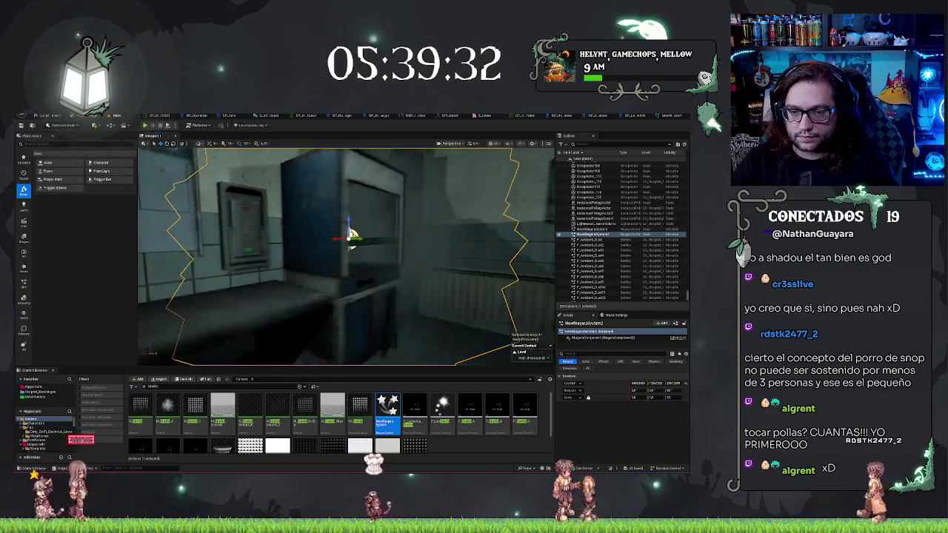
key("w")
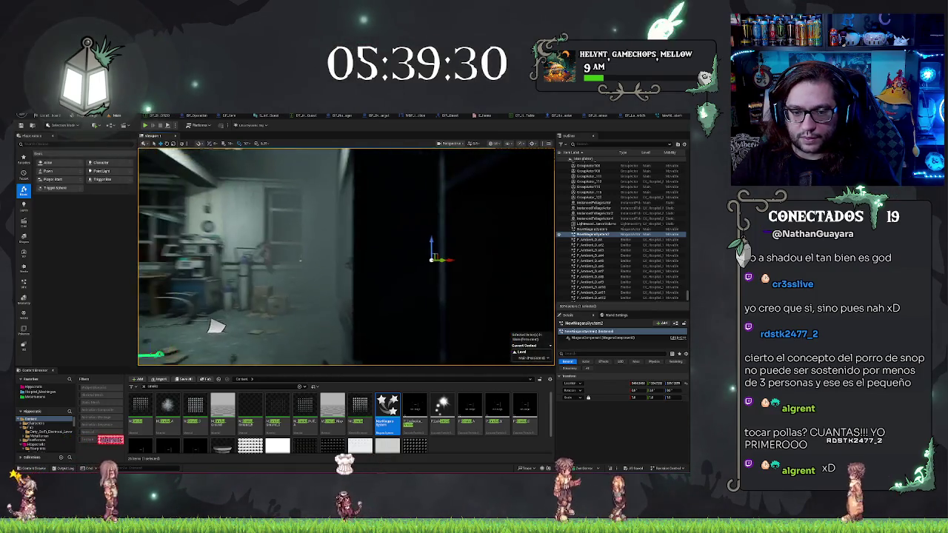
key("s")
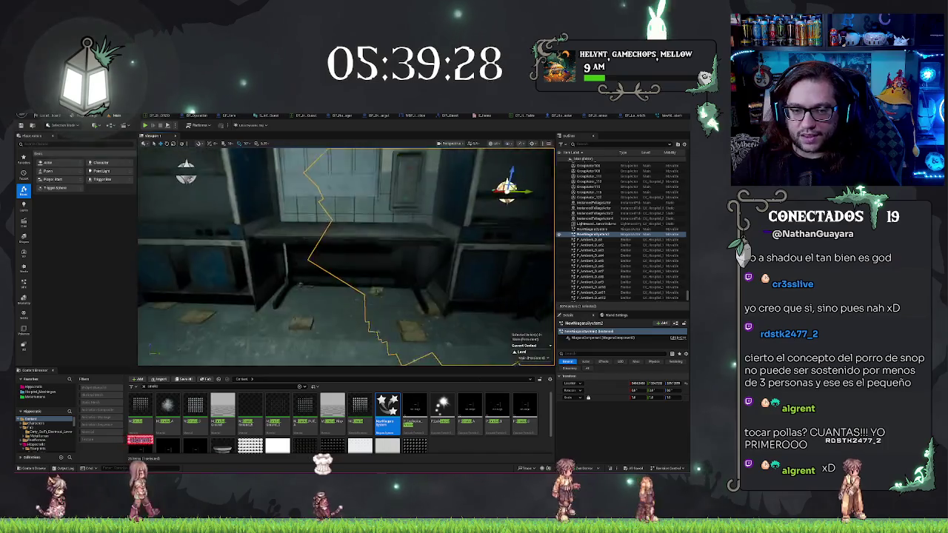
key("w")
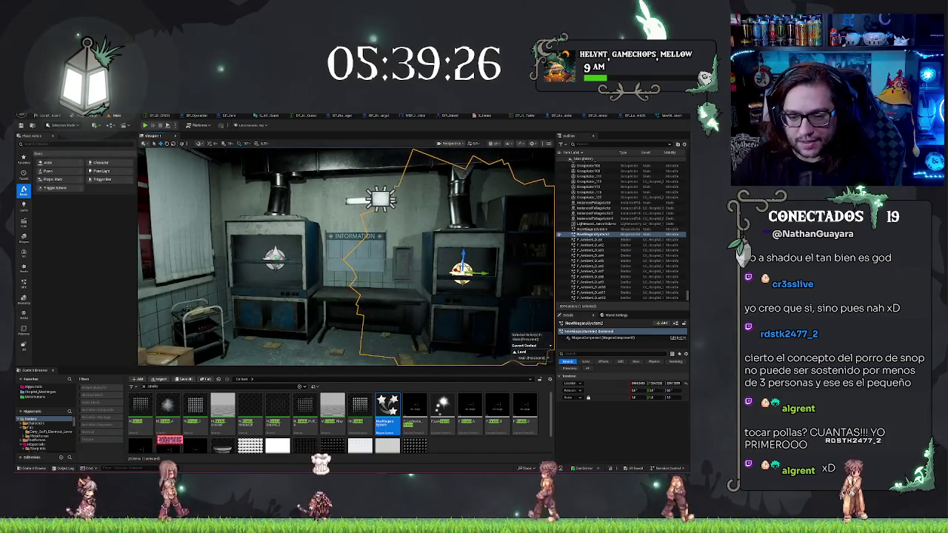
- Rename the Niagara system asset to 'NS_Li' and place it at the right cabinet
left_click(387, 424)
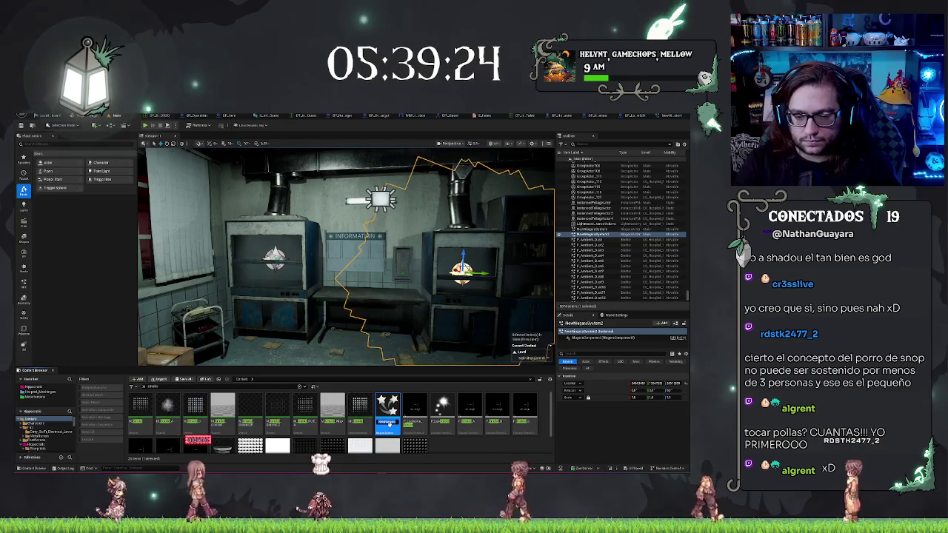
type("NS_Li")
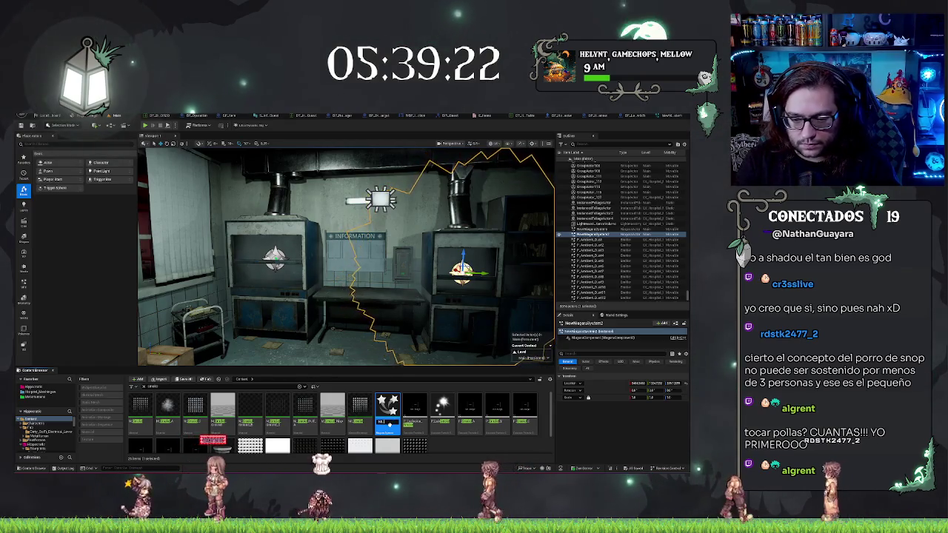
key("Return")
mouse_move(388, 406)
left_mouse_down()
mouse_move(271, 273)
mouse_move(511, 281)
left_mouse_up()
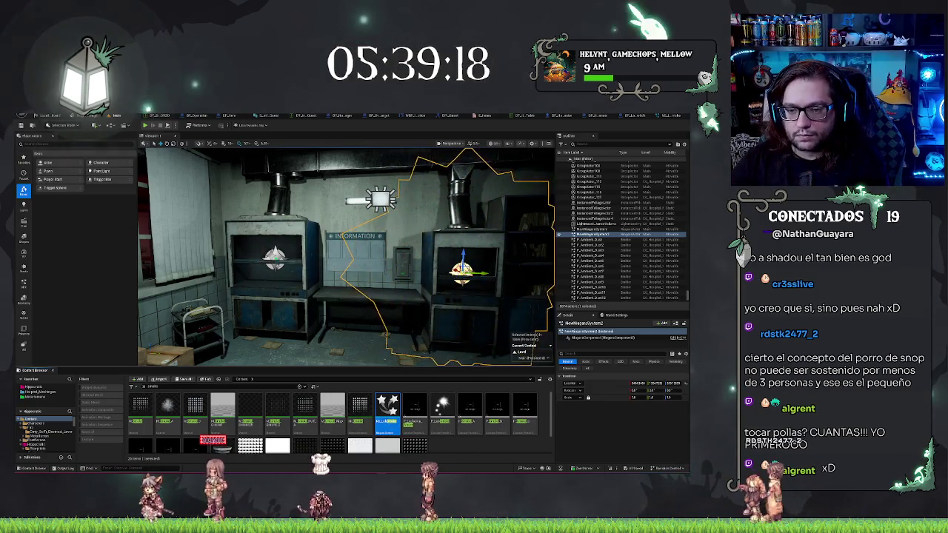
left_click_drag(317, 260, 185, 271)
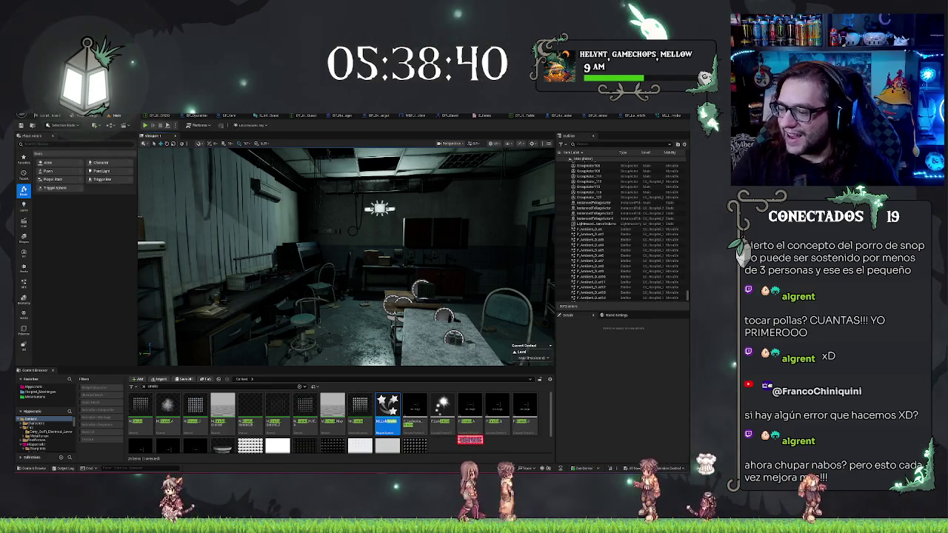
left_click_drag(464, 311, 340, 294)
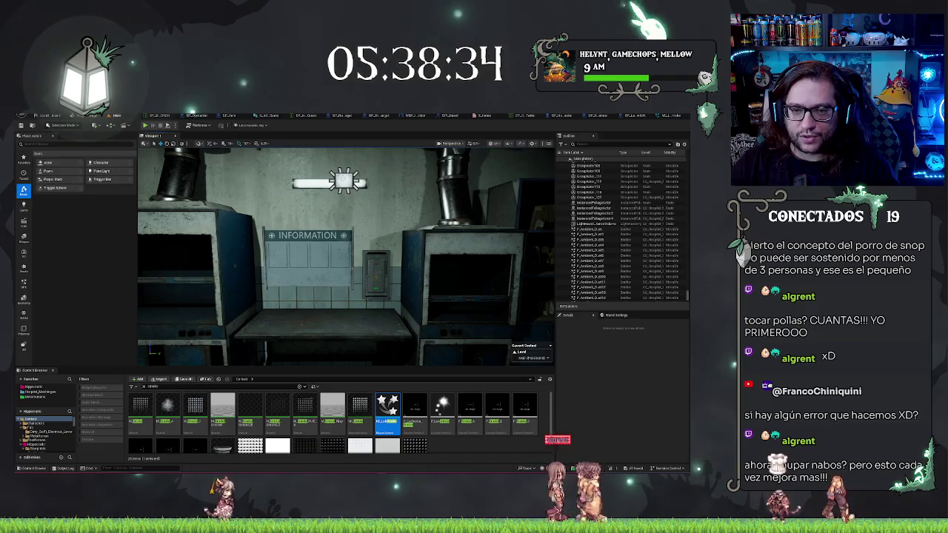
- Inspect the rect light above the INFORMATION sign, then bring the view over the lab table
left_click(343, 180)
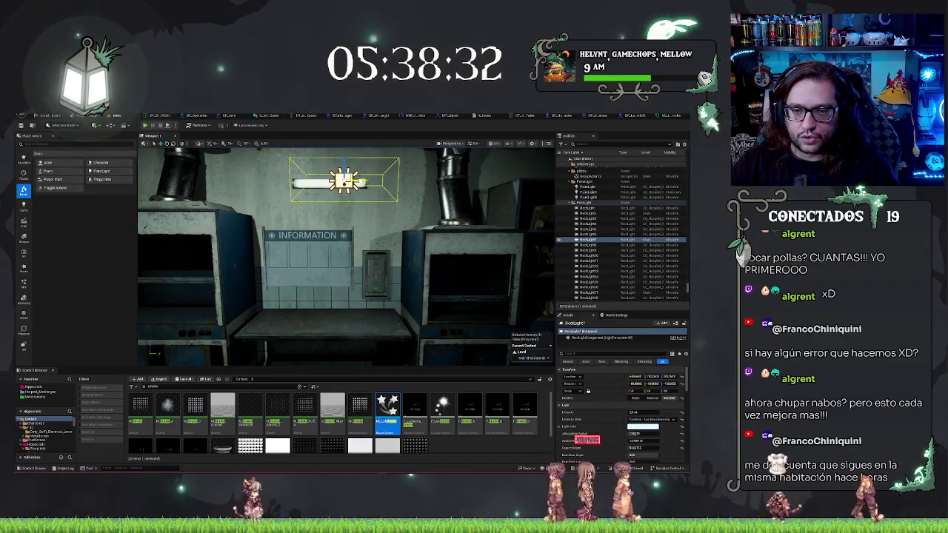
key("Escape")
left_click_drag(341, 295, 274, 290)
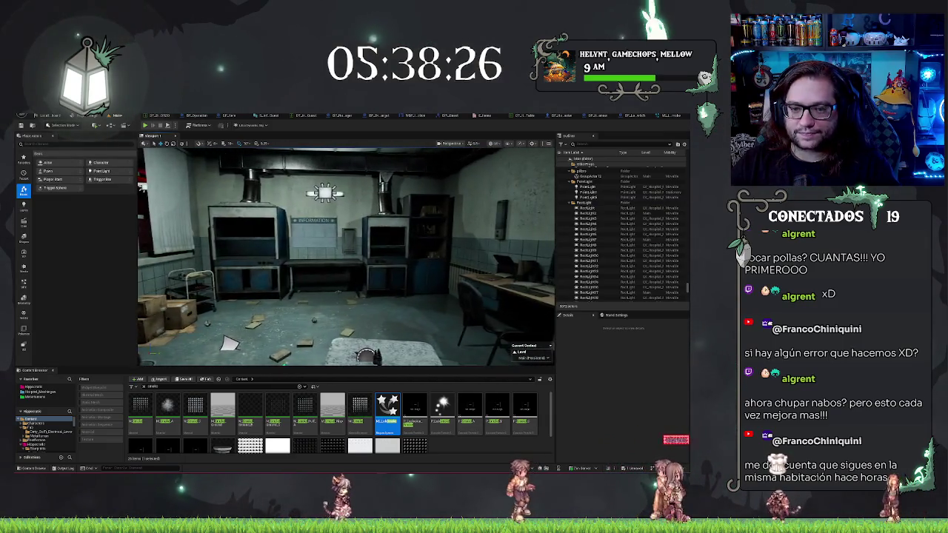
left_click_drag(274, 290, 255, 306)
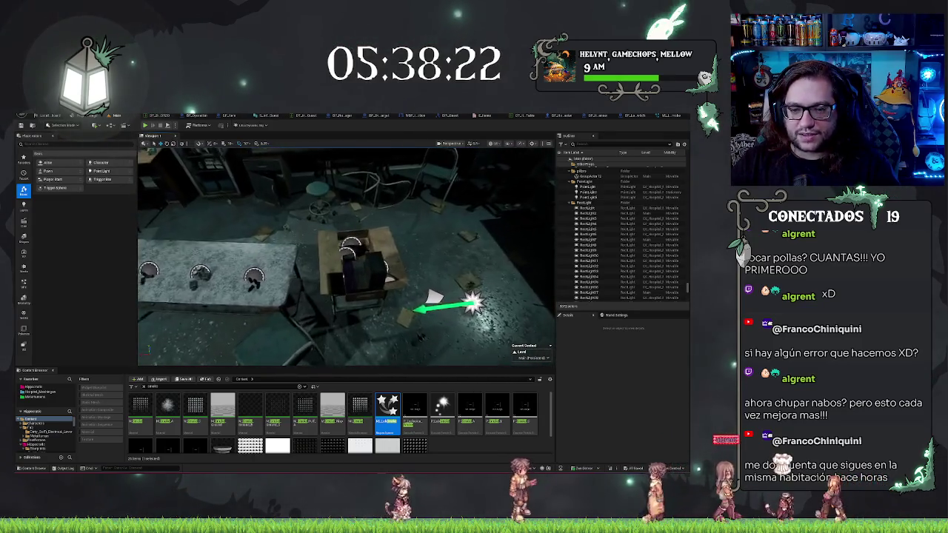
left_click_drag(256, 305, 268, 286)
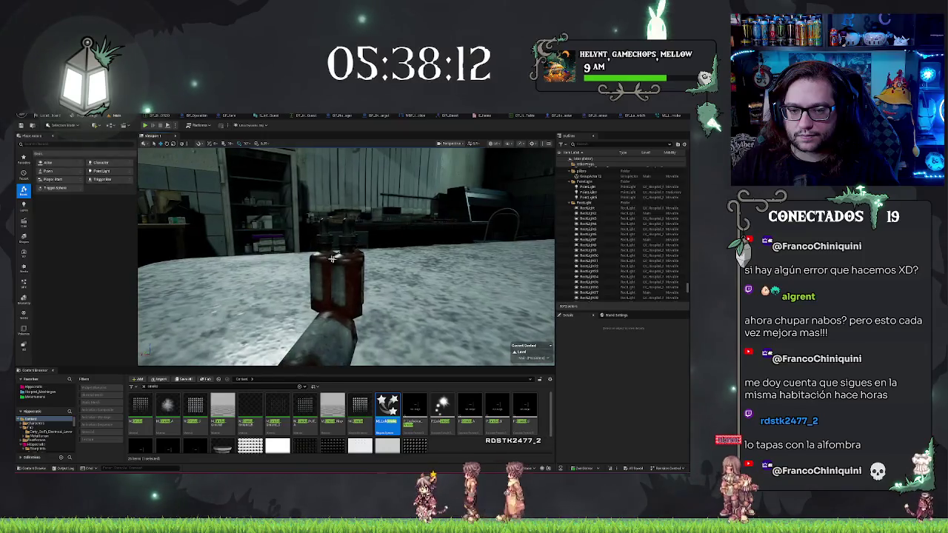
- Stop the play test and frame the medicine bottles on the lab table
key("Escape")
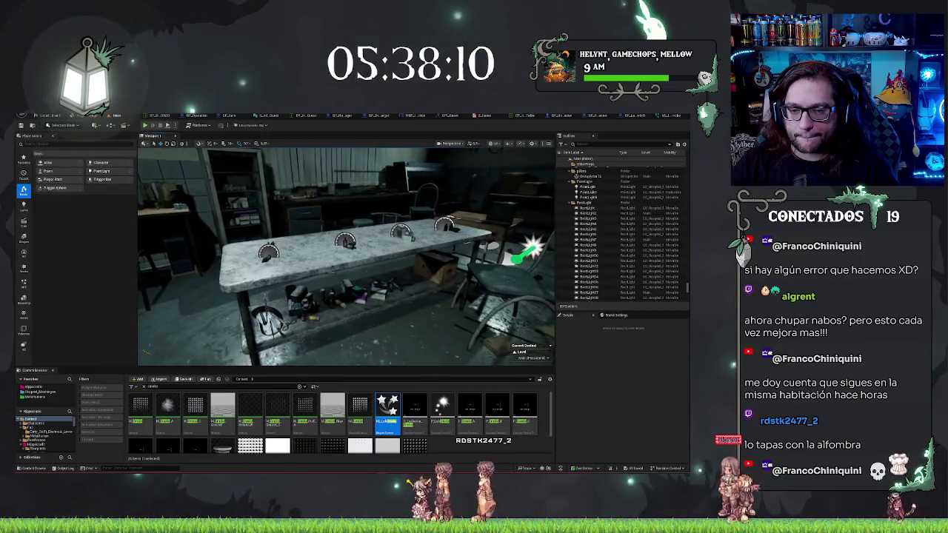
key("f")
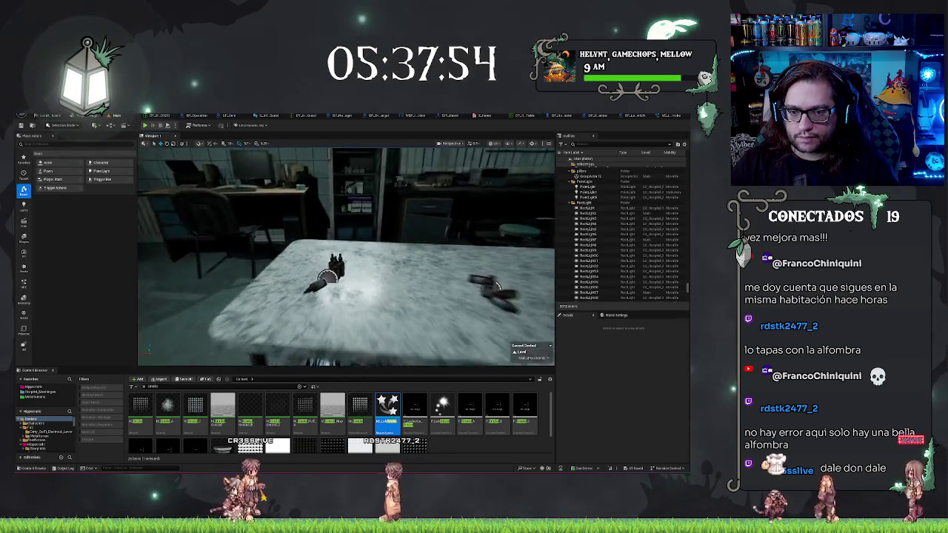
- Select a bottle item dispenser on the table, then end the play session
left_click(323, 283)
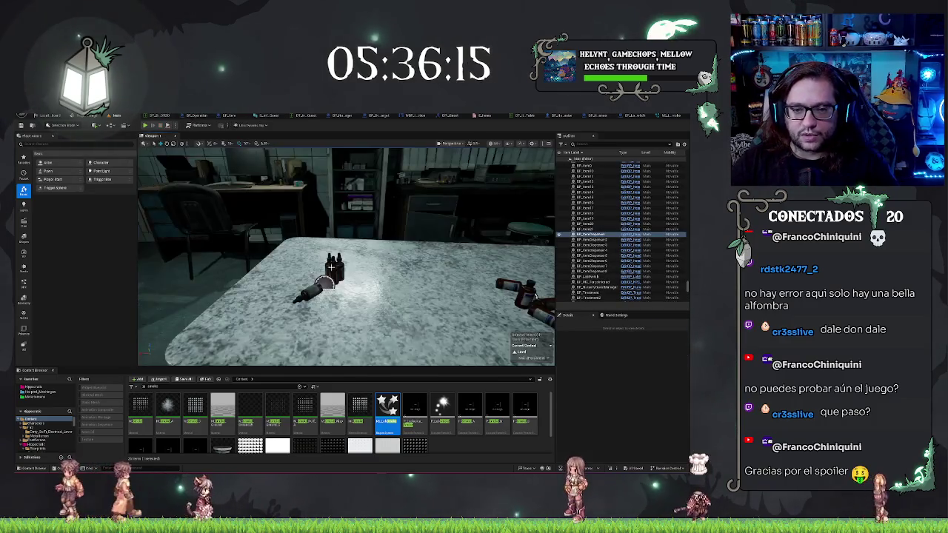
key("Escape")
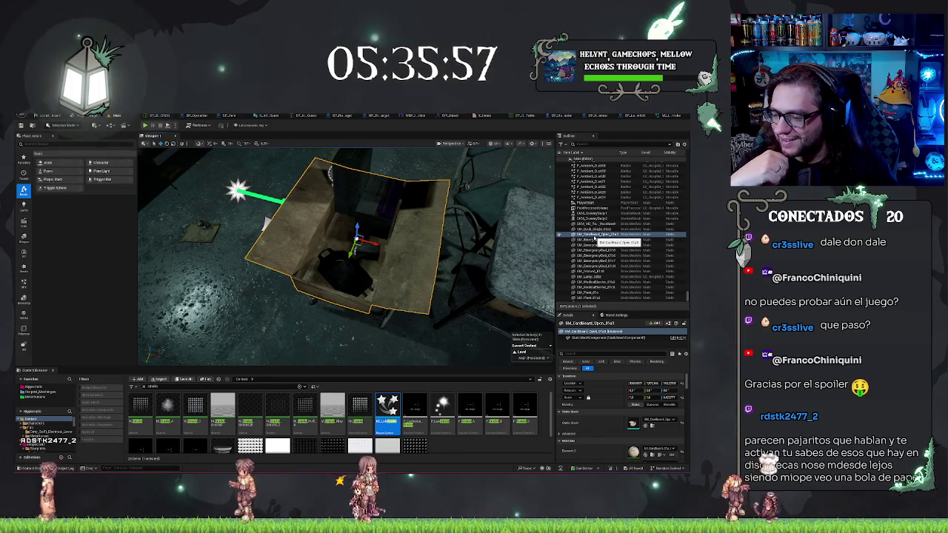
mouse_move(445, 247)
left_mouse_down()
mouse_move(415, 245)
mouse_move(445, 247)
left_mouse_up()
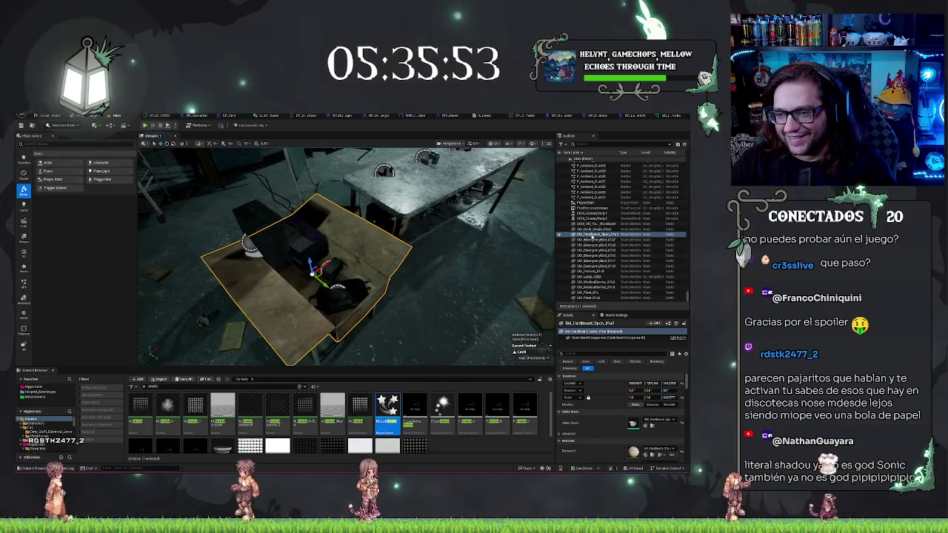
key("1")
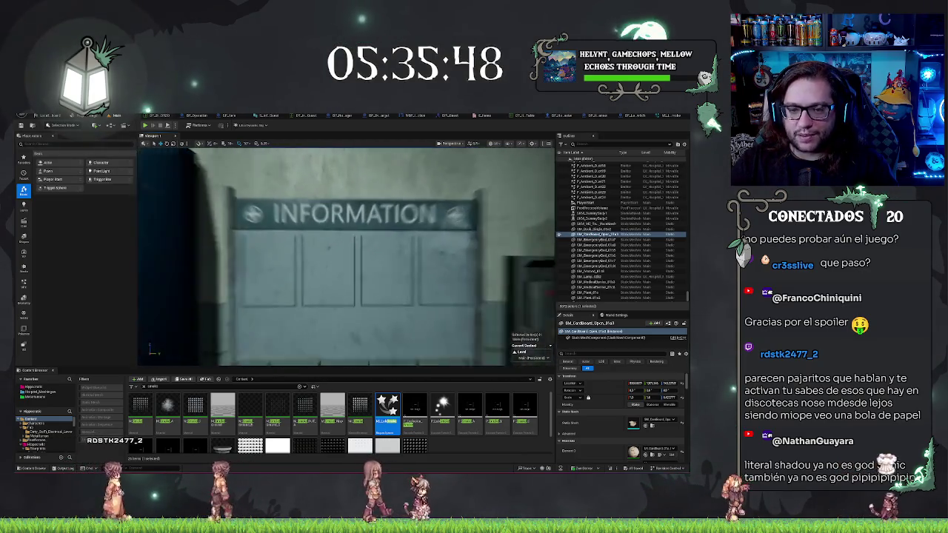
key("f")
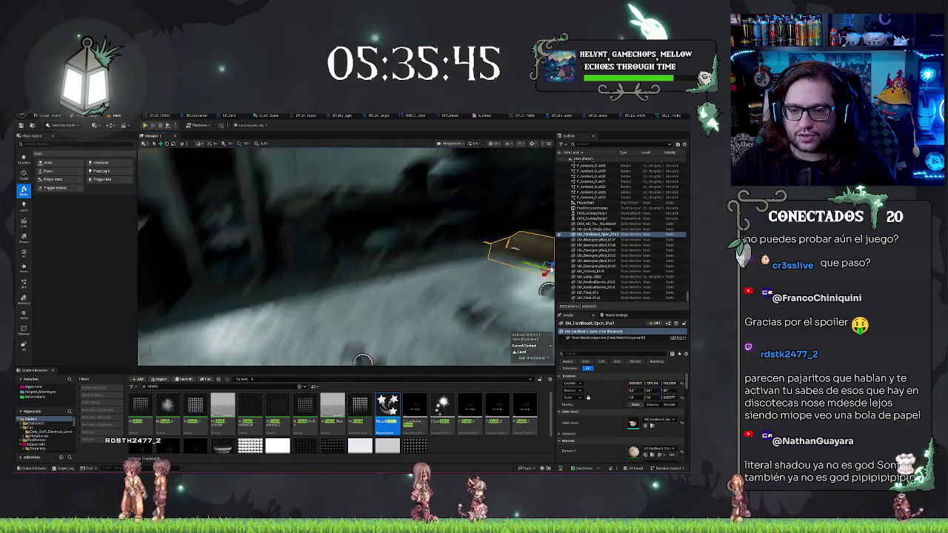
key("f")
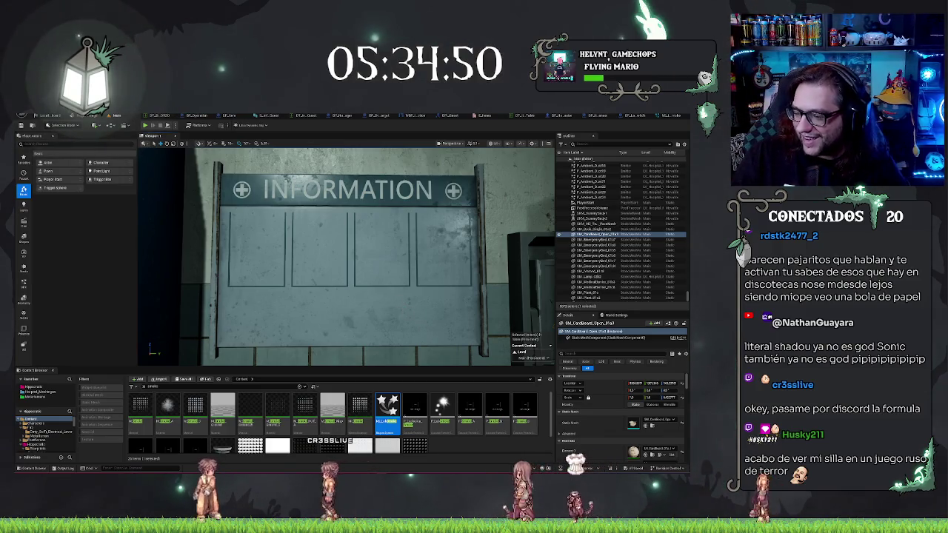
- Back the view away from the Information sign and swing it toward the lab table
key("Left")
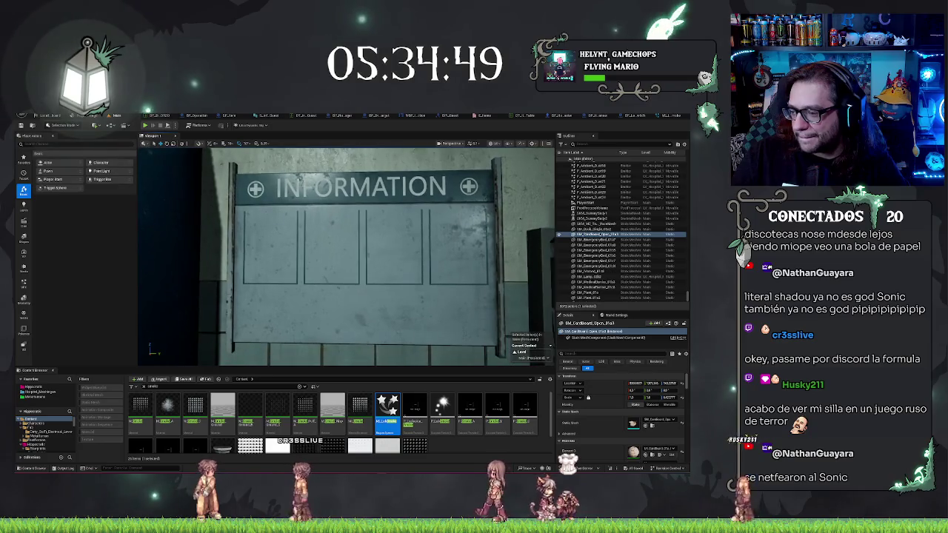
key("Down")
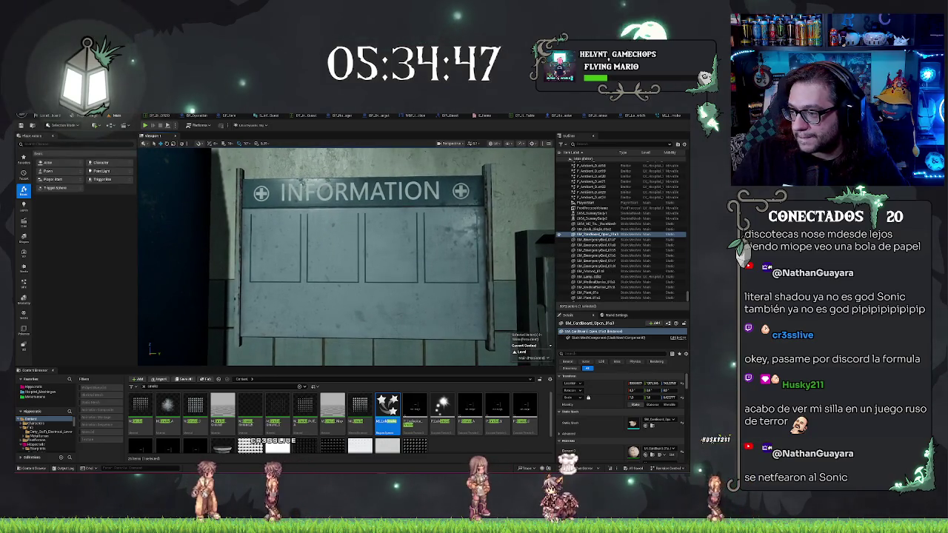
key("Left")
key("e")
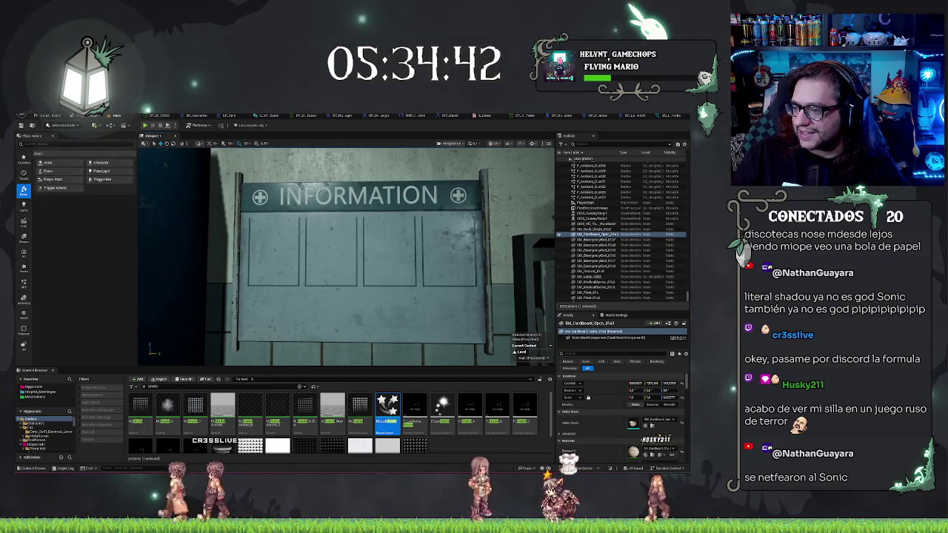
mouse_move(346, 255)
left_mouse_down()
mouse_move(282, 255)
mouse_move(342, 252)
mouse_move(296, 252)
left_mouse_up()
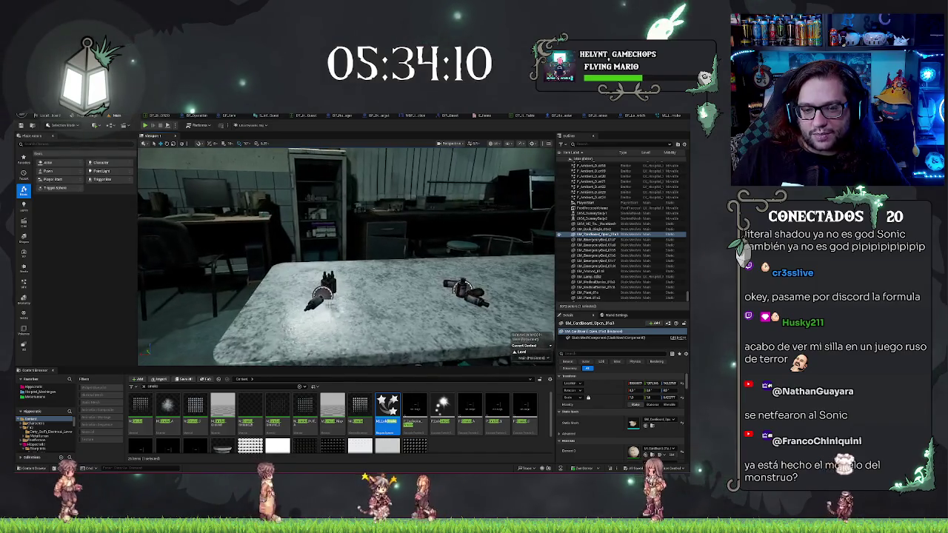
- Frame the lab desk and look over the small items on the table
left_click(320, 292)
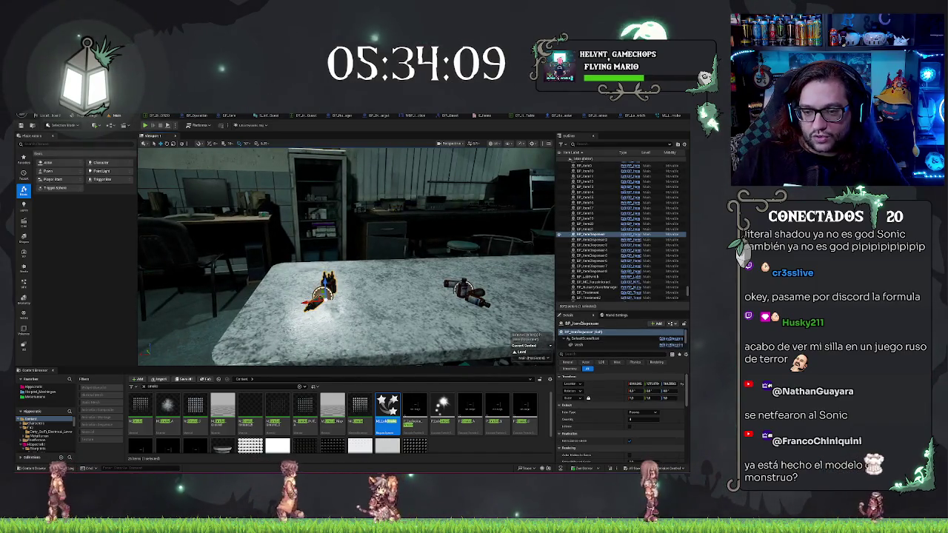
right_click(400, 283)
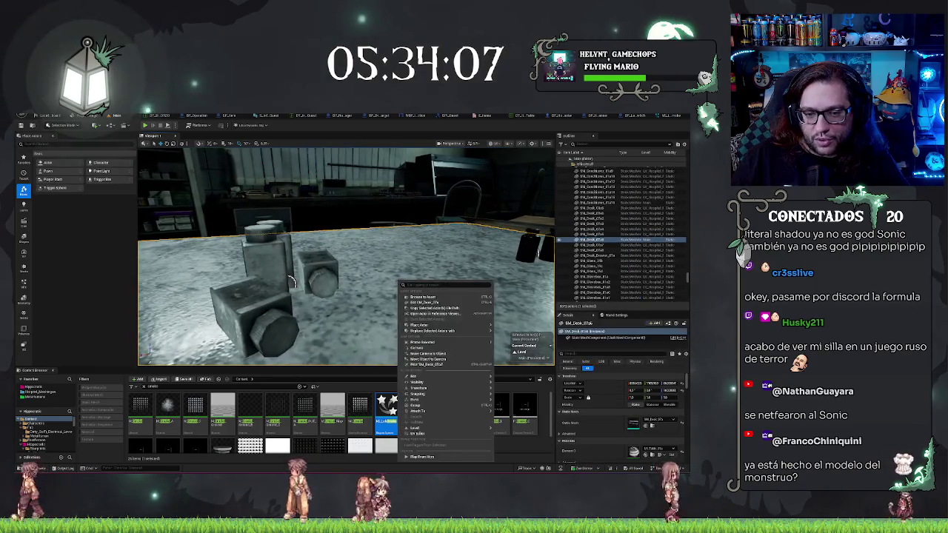
key("Escape")
key("f")
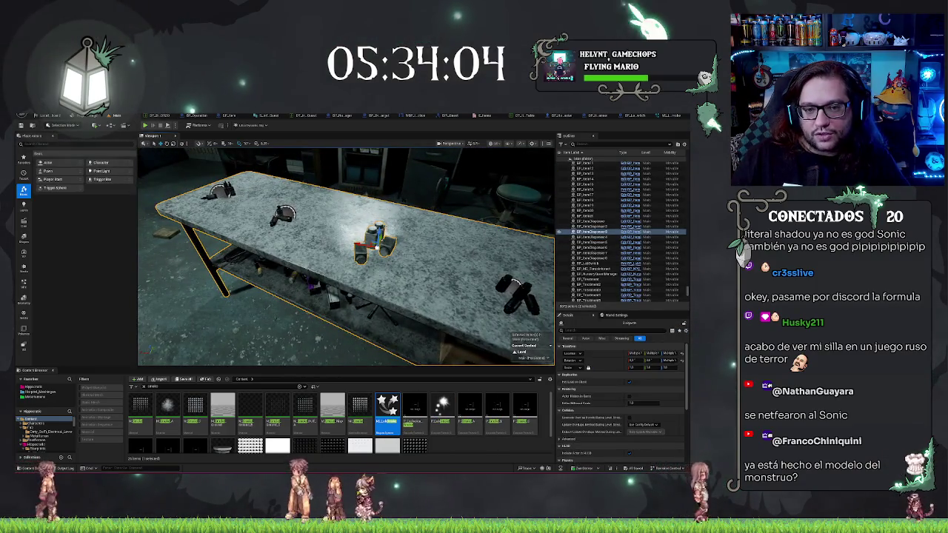
left_click(281, 215)
left_click(371, 240, "ctrl")
left_click(518, 296, "ctrl")
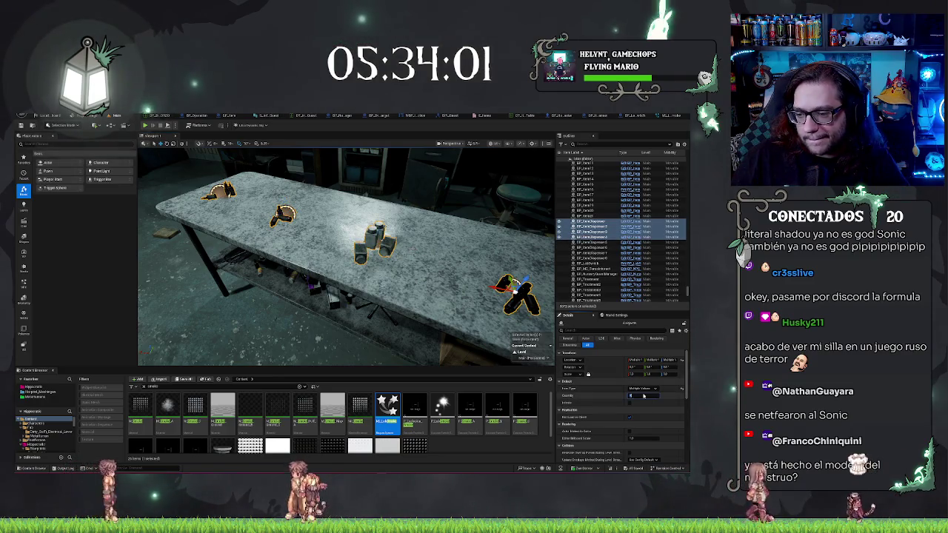
key("f")
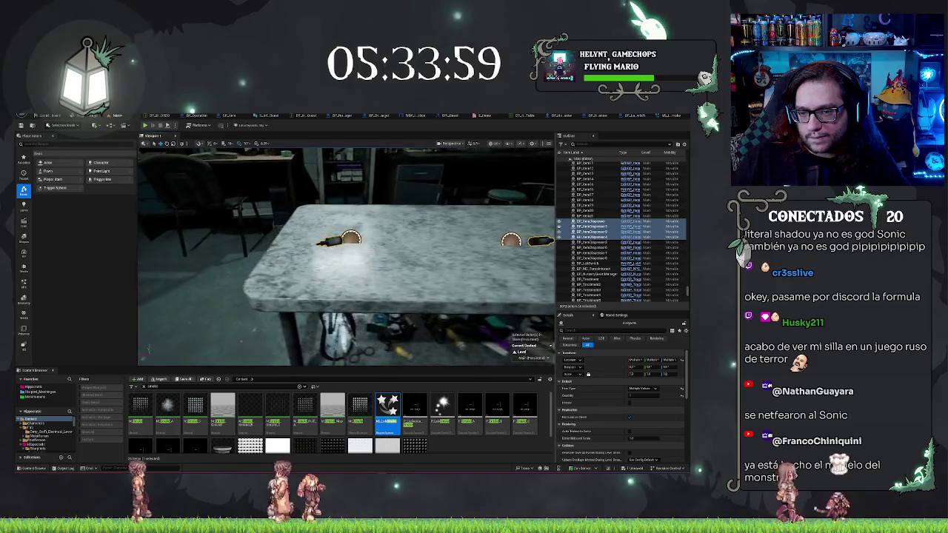
key("Escape")
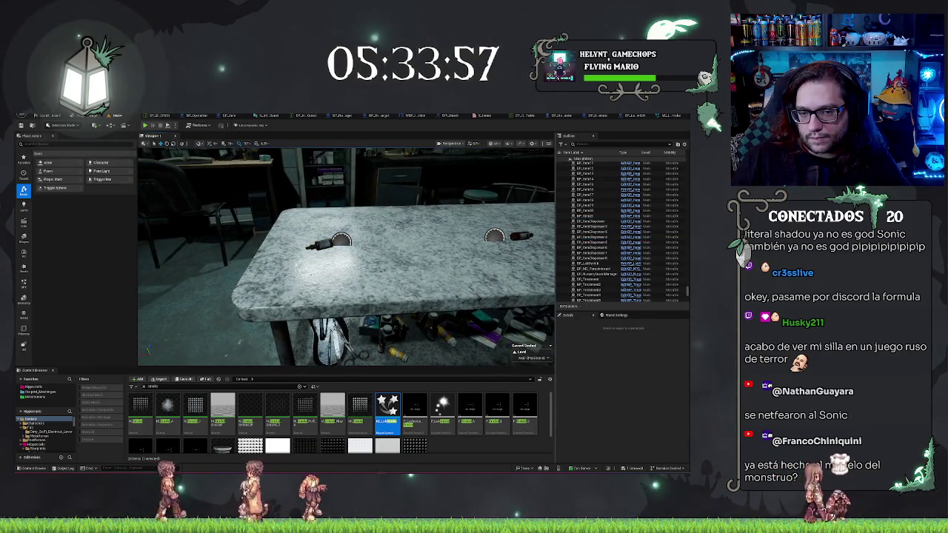
- Stand the left cylinder dispenser's bottle upright and move it further back on the table
left_click(325, 243)
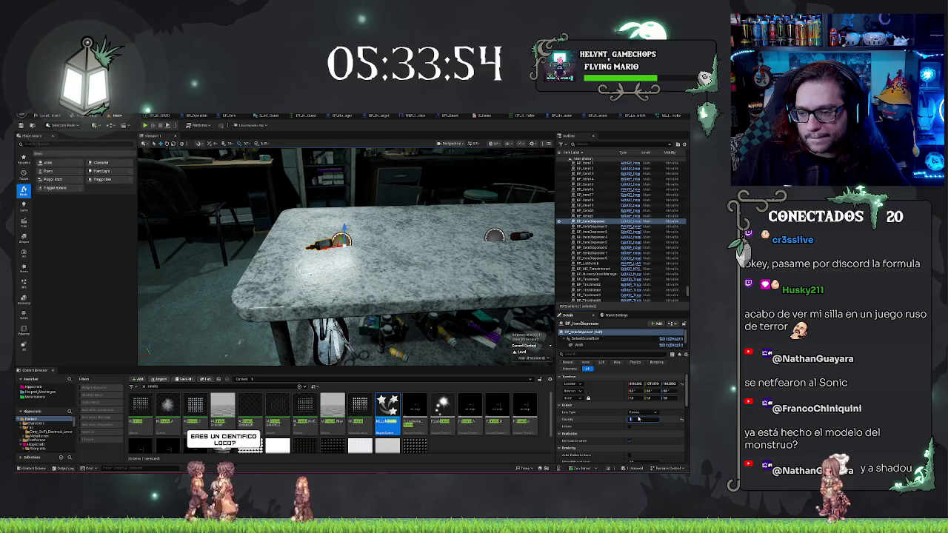
key("Return")
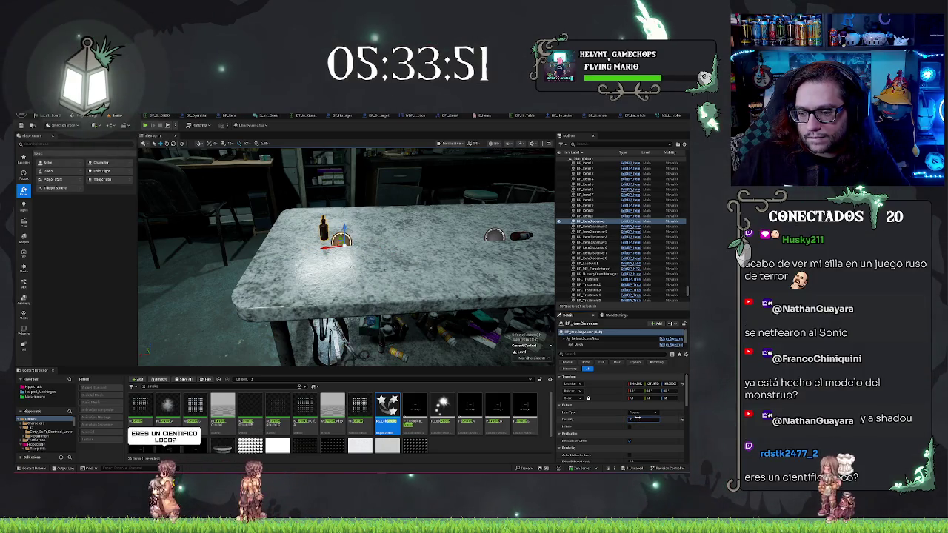
key("f")
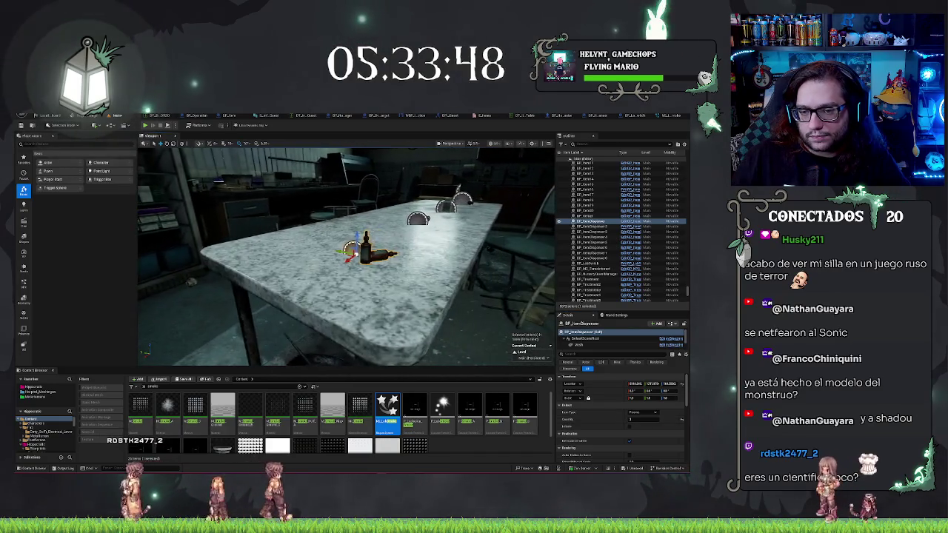
left_click_drag(643, 426, 643, 426)
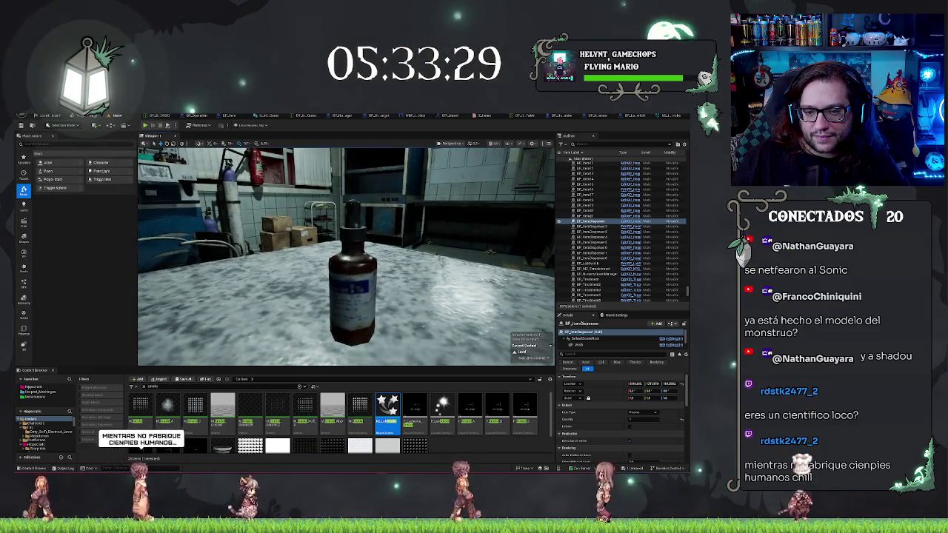
- Browse from the bottle dispenser's Mesh component to its mesh asset in the Props folder
right_click(383, 291)
left_click(352, 282)
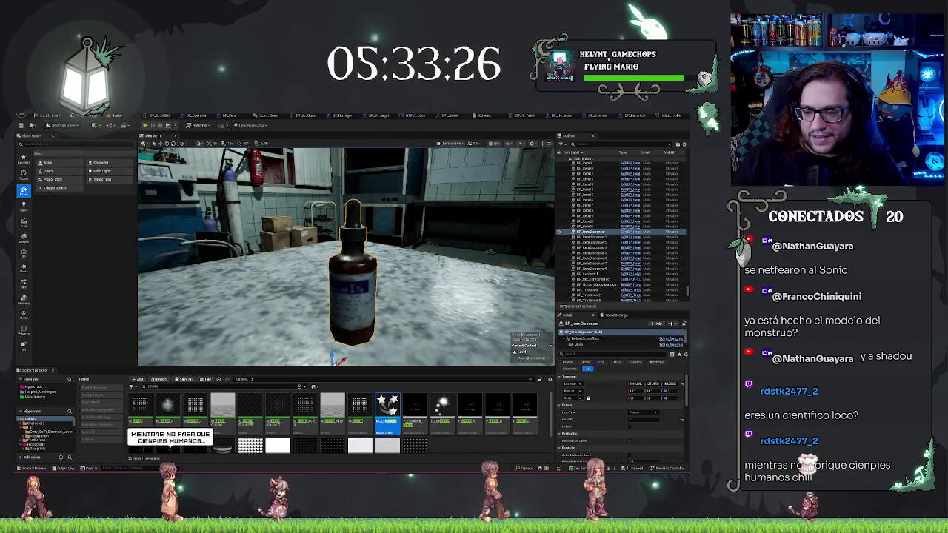
left_click(585, 345)
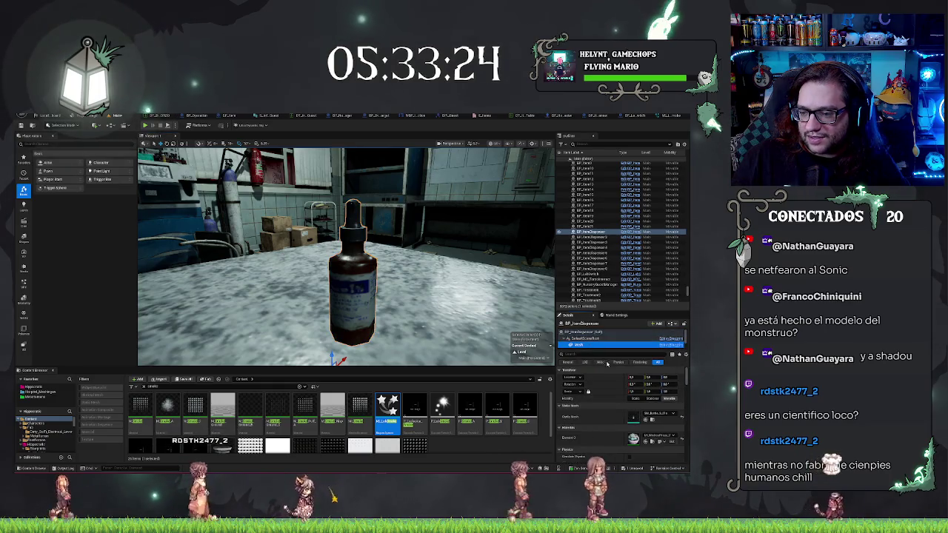
left_click(652, 420)
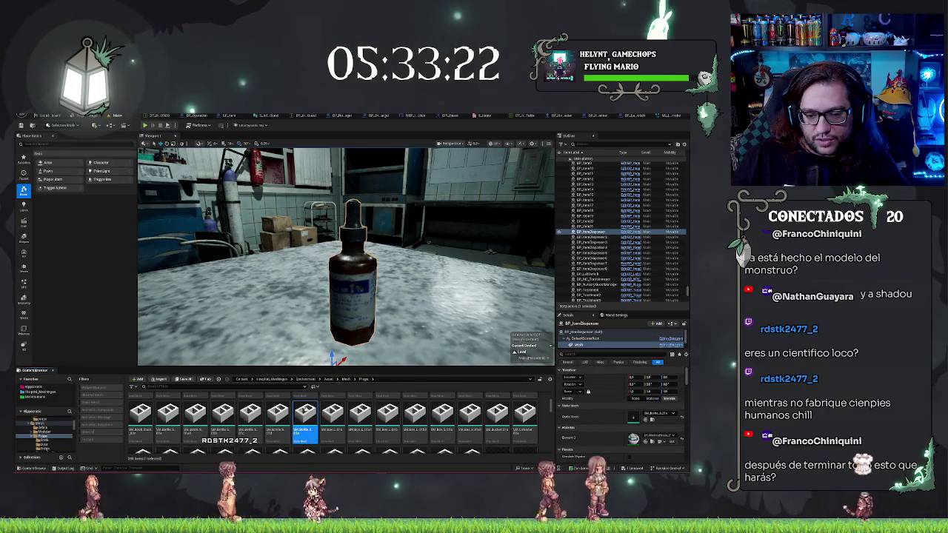
- Open the bottle static mesh and set its preview to a plain grey backdrop without a floor
double_click(305, 415)
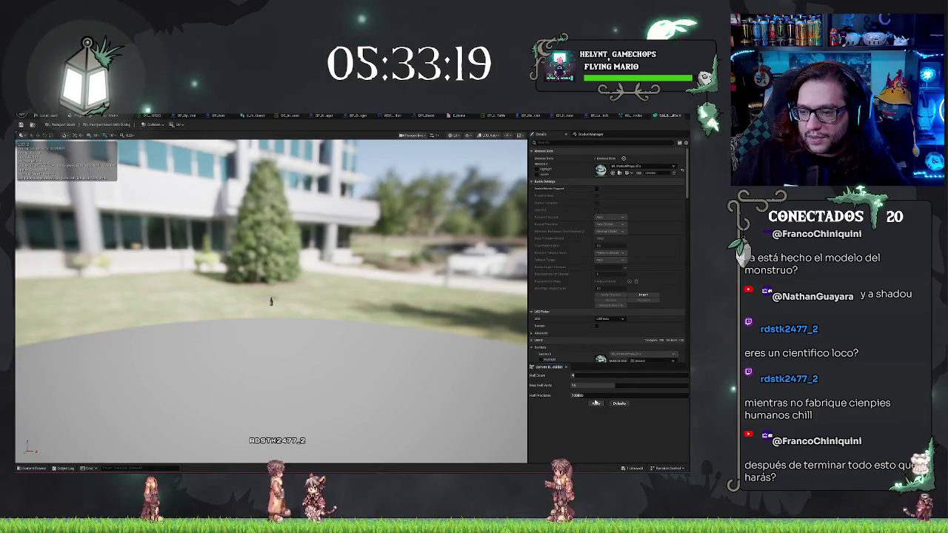
scroll(580, 263, "down", 10)
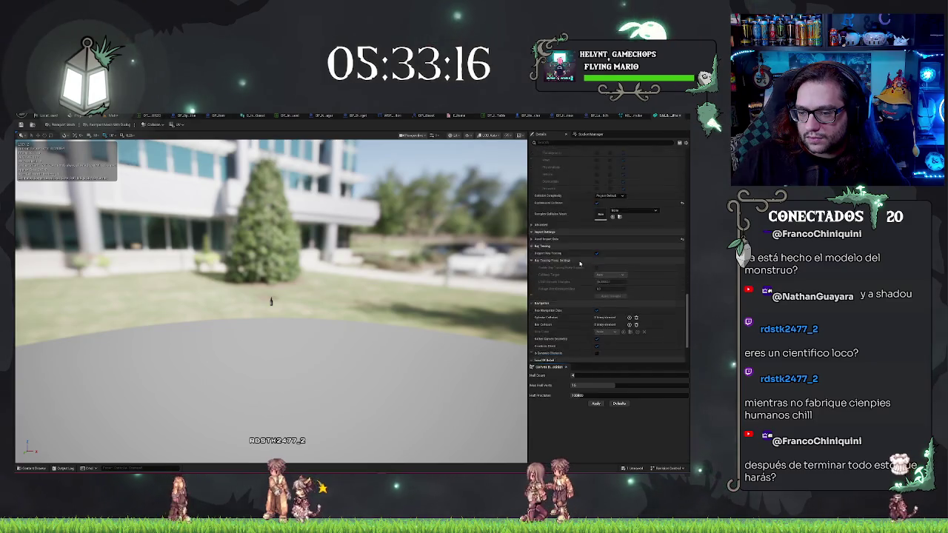
scroll(580, 264, "down", 3)
left_click(520, 136)
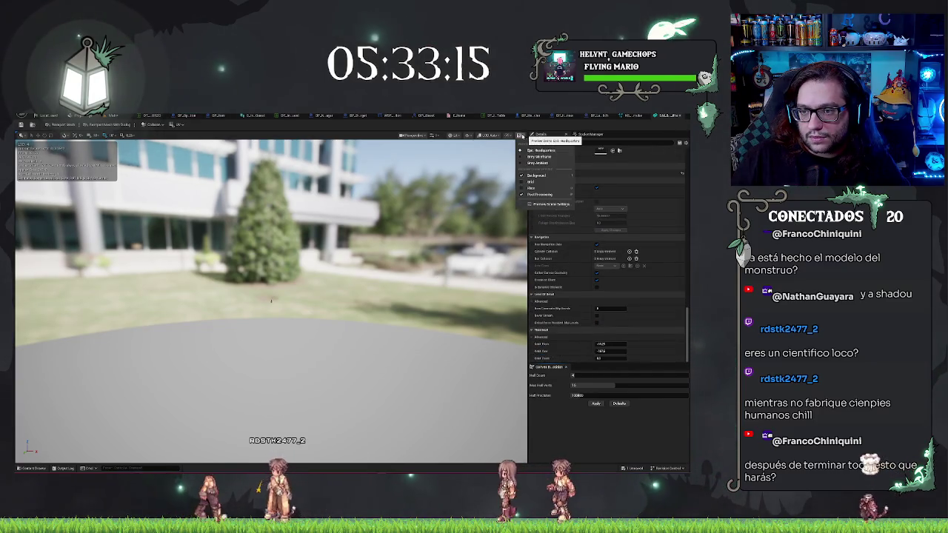
left_click(540, 156)
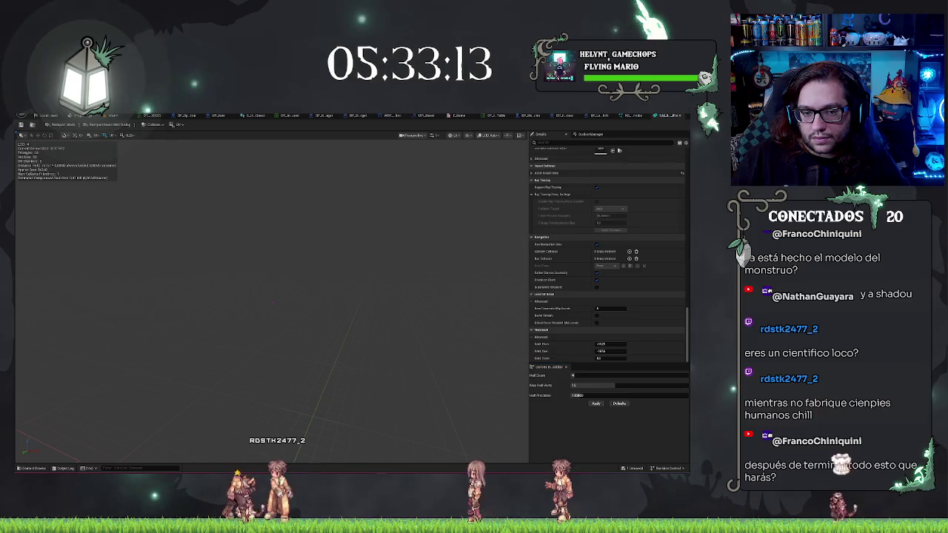
left_click(520, 135)
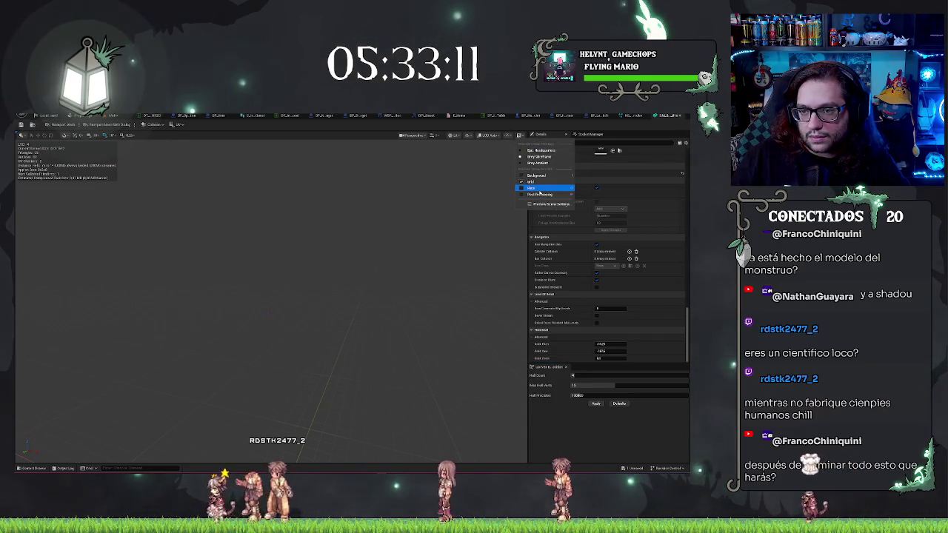
left_click(539, 189)
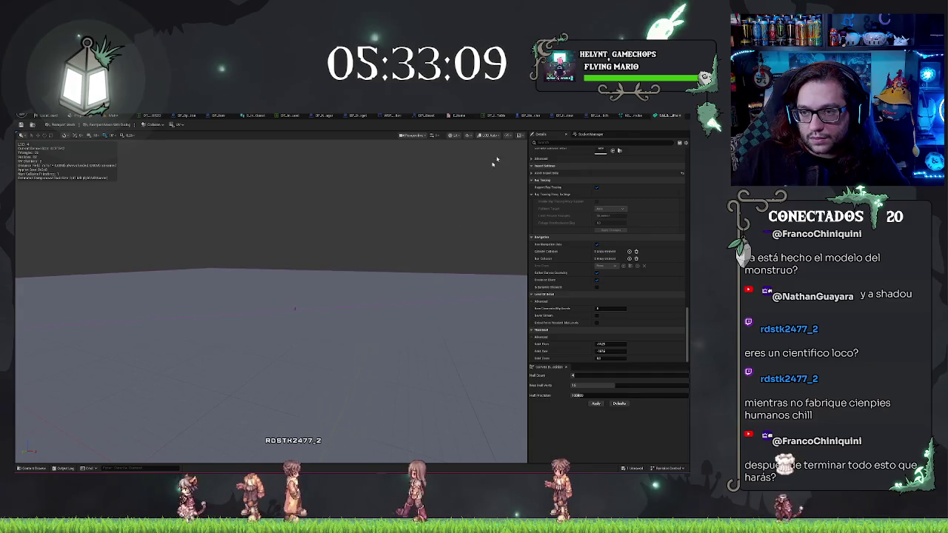
left_click(520, 136)
left_click(532, 188)
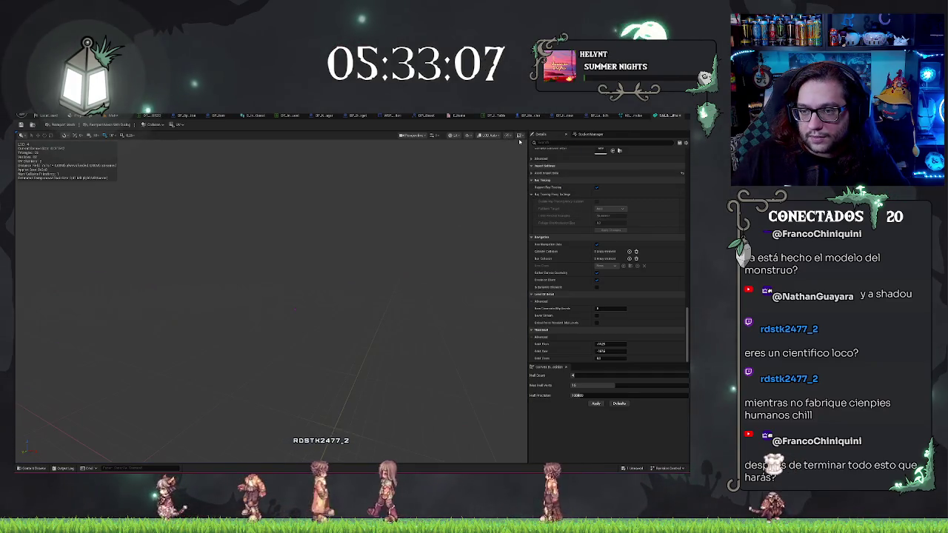
key("Escape")
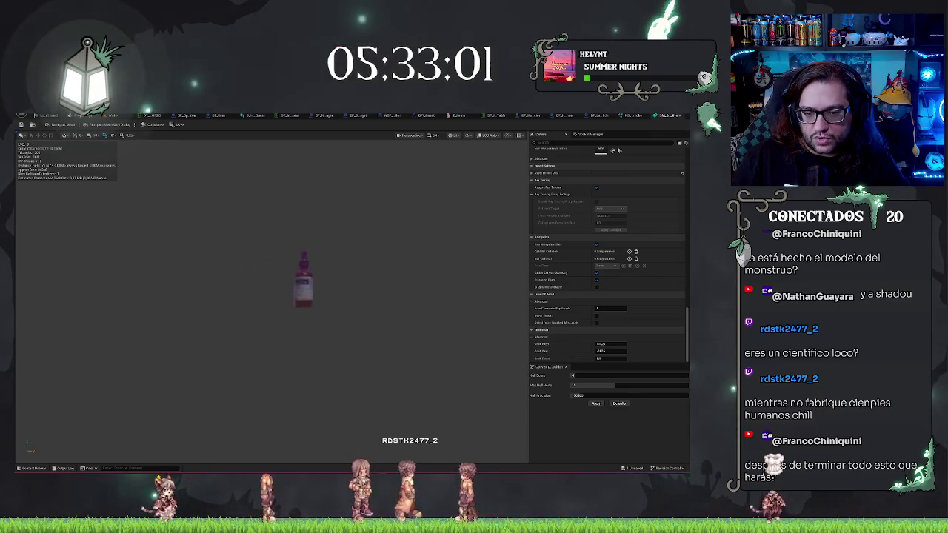
- Show the bottle with scene lighting and no purple tint, then screen-capture it
scroll(436, 255, "up", 5)
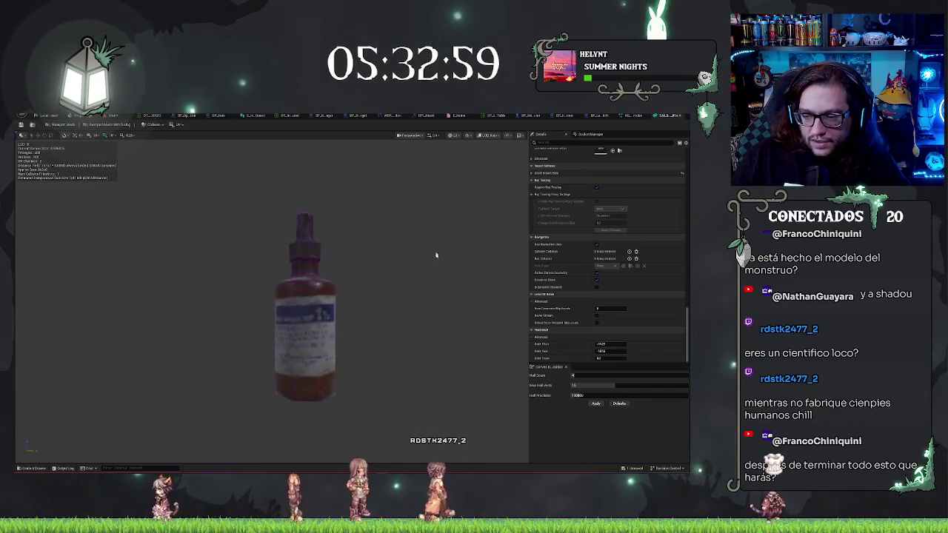
scroll(400, 276, "down", 3)
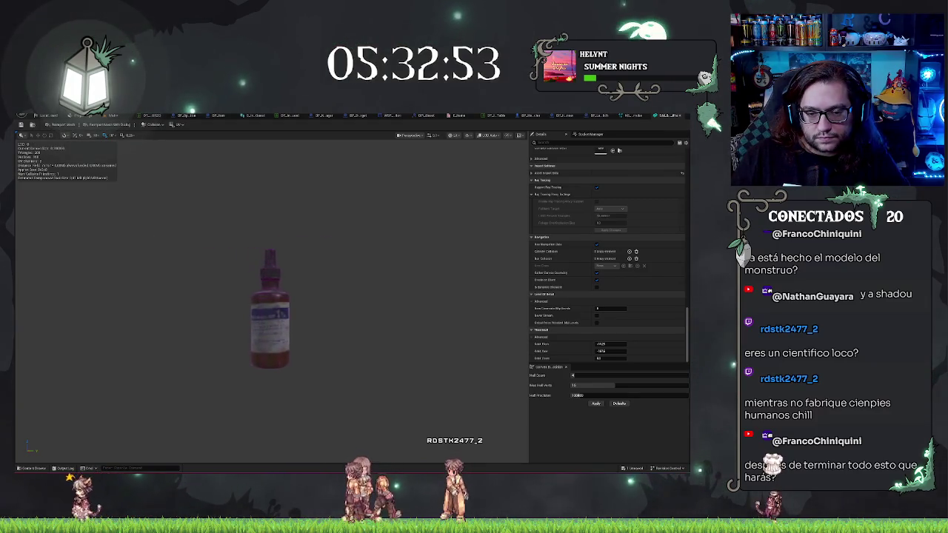
left_click(468, 136)
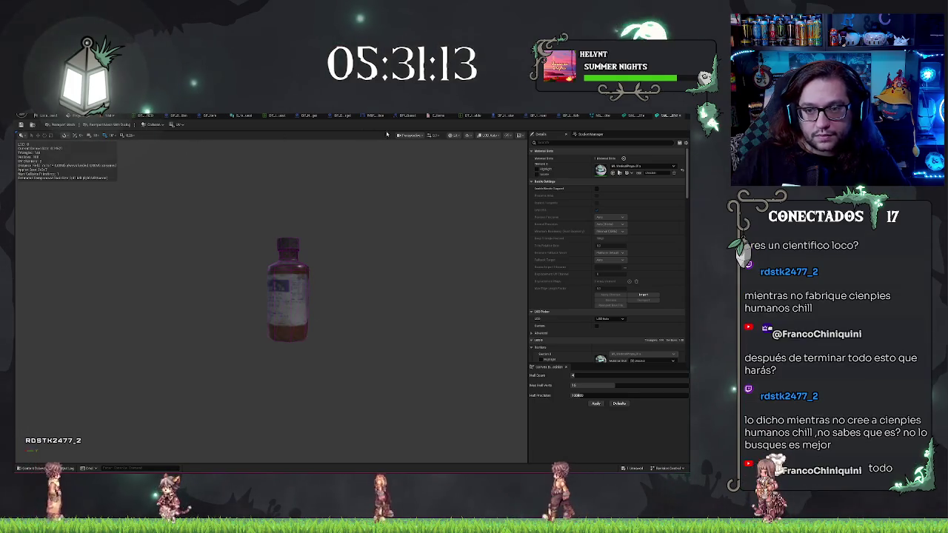
left_click(453, 136)
left_click(457, 146)
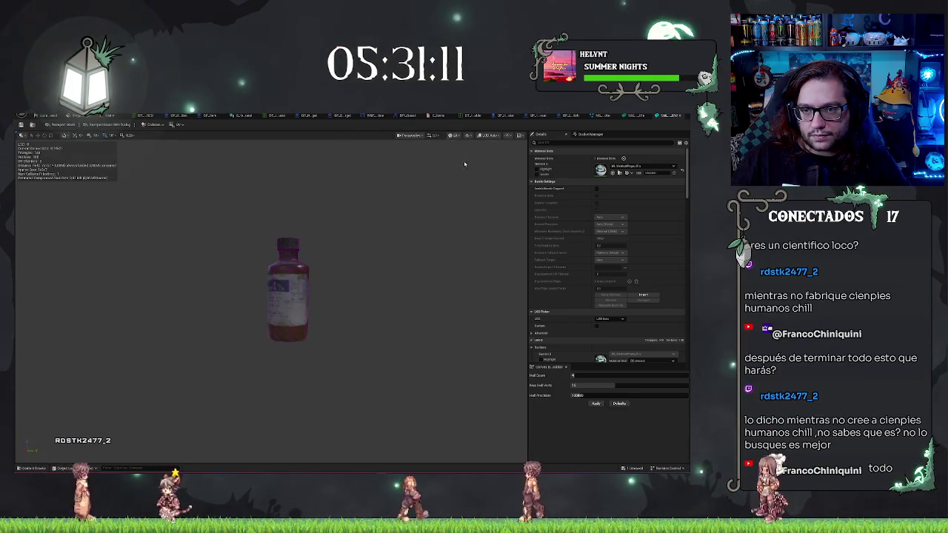
left_click(453, 136)
left_click(457, 152)
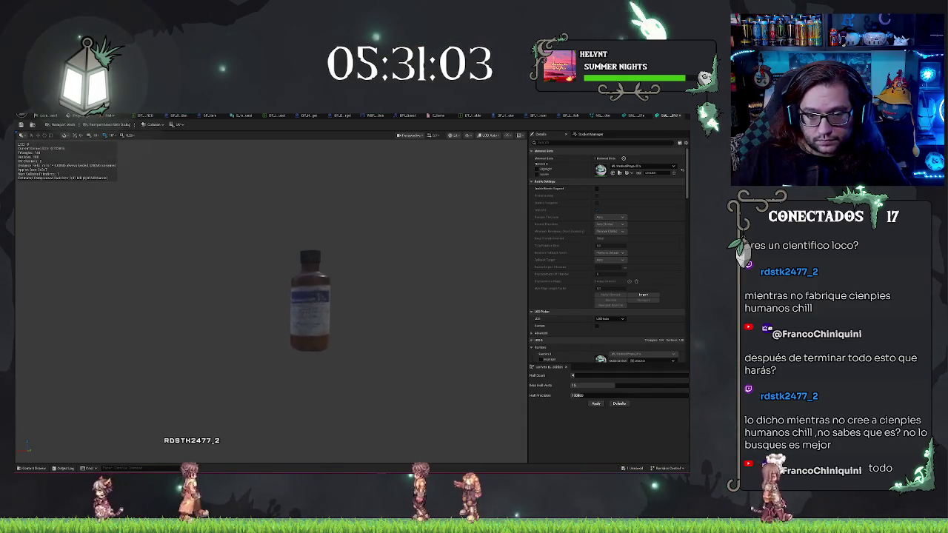
key("super+shift+s")
mouse_move(266, 240)
left_mouse_down()
mouse_move(303, 343)
mouse_move(335, 363)
left_mouse_up()
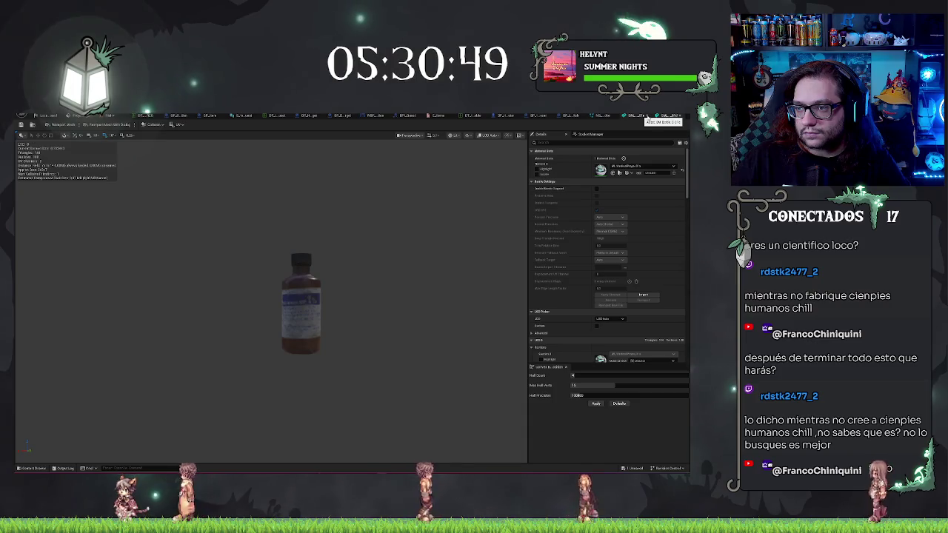
- Back in the lab level, show the jar dispenser's Mesh settings and open the neighbouring bottle mesh
left_click(656, 117)
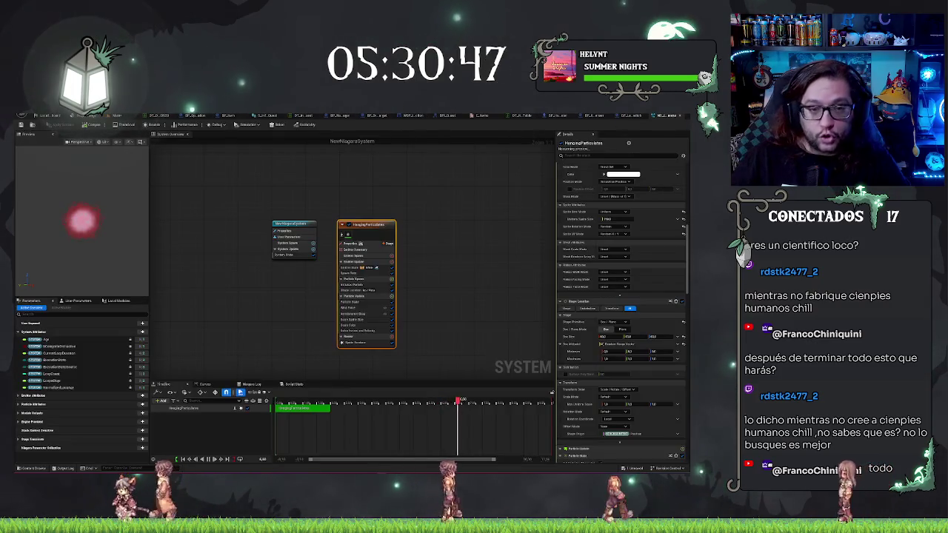
left_click(119, 116)
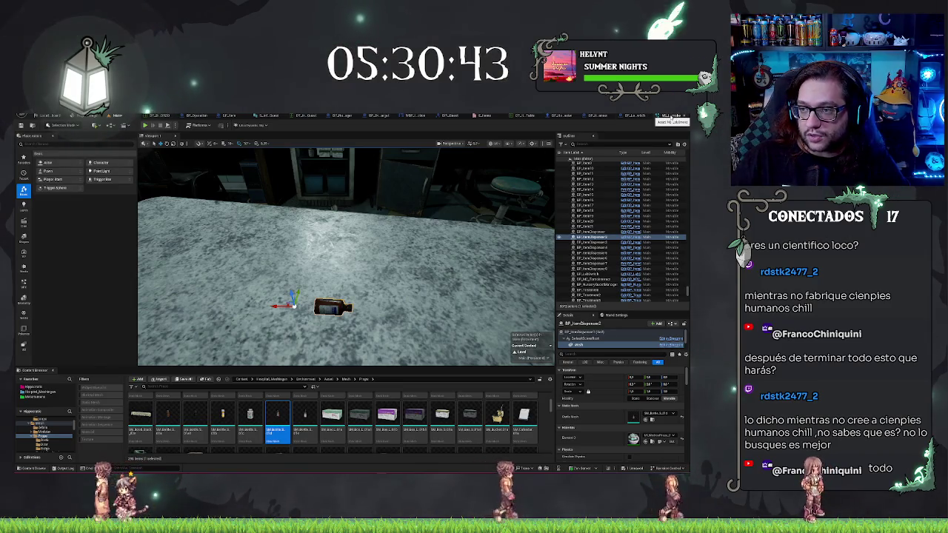
mouse_move(448, 198)
left_mouse_down()
mouse_move(407, 222)
mouse_move(419, 224)
left_mouse_up()
right_click(419, 224)
left_click(356, 255)
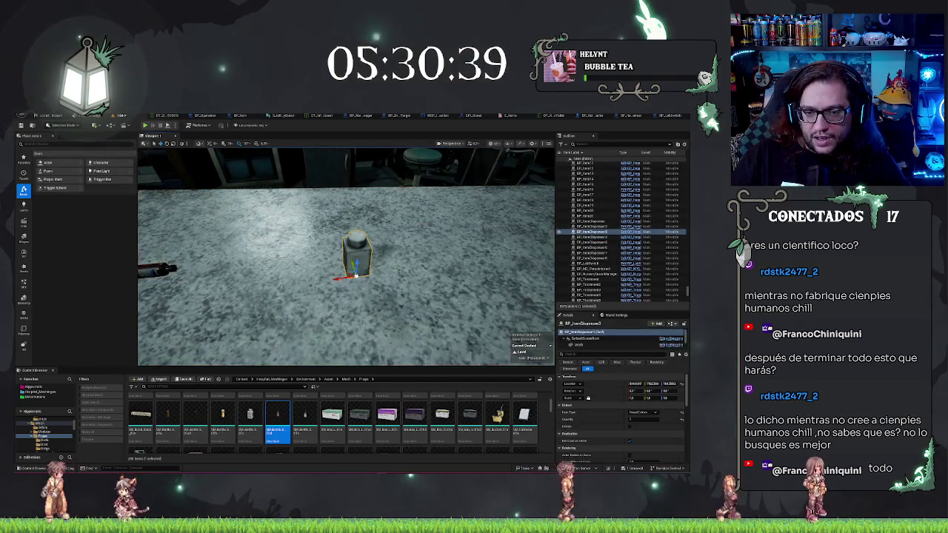
left_click(592, 346)
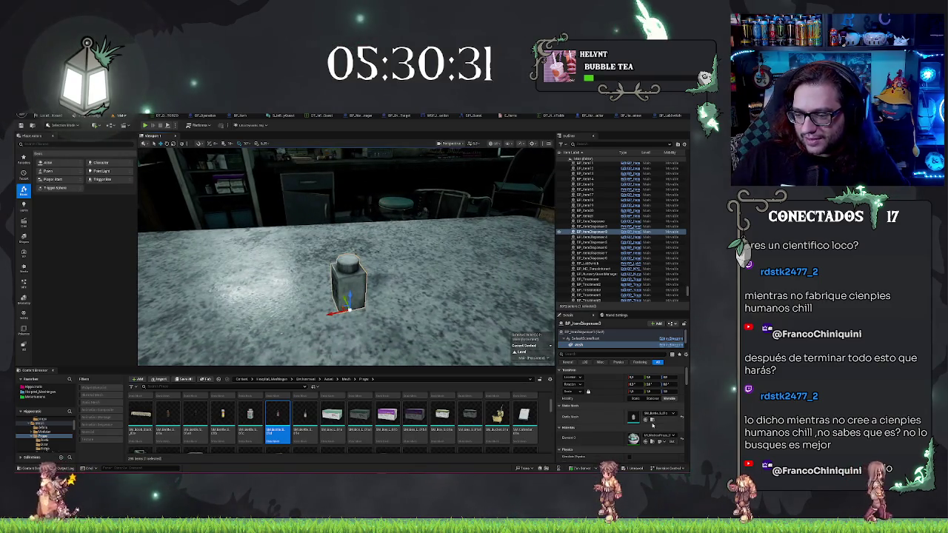
left_click(249, 419)
double_click(256, 421)
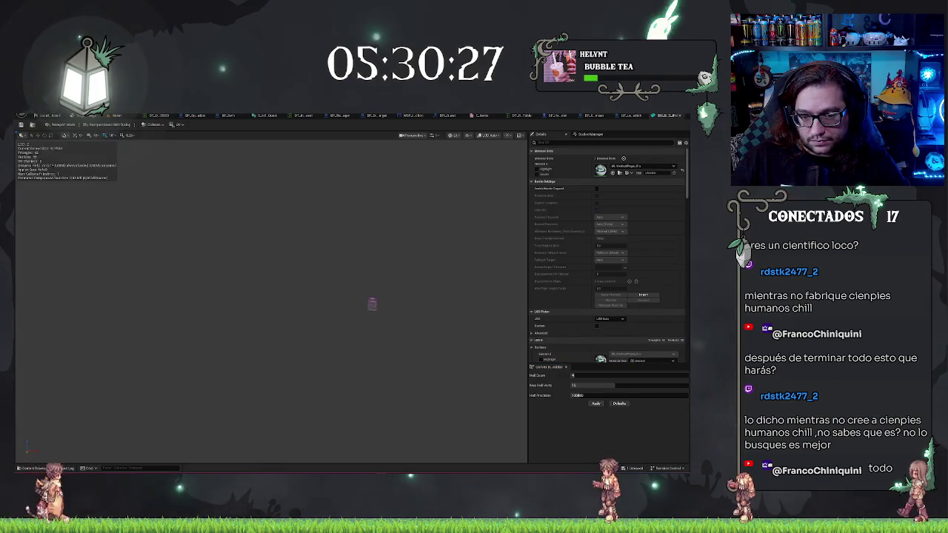
- Zoom and orbit around the white labelled medicine bottle mesh, then switch to BP_LabSwitch
scroll(275, 296, "up", 5)
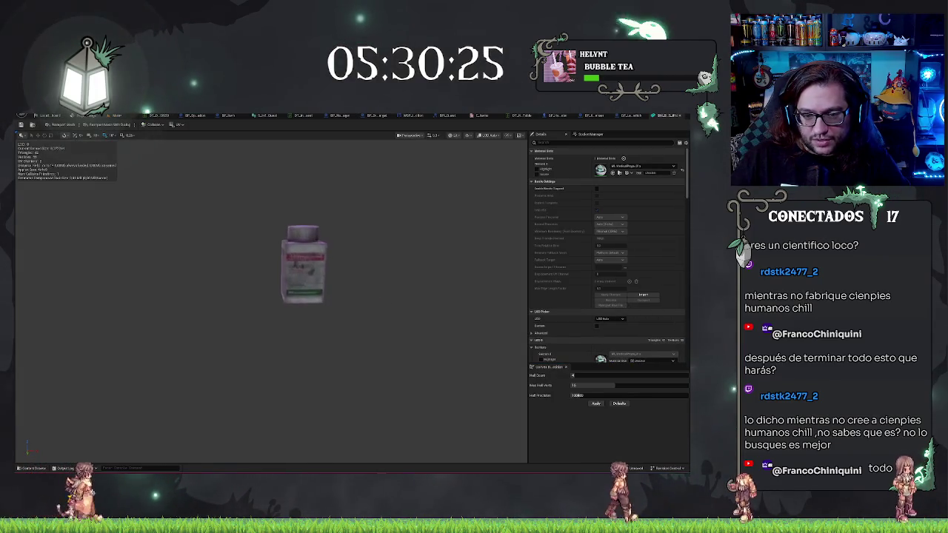
scroll(275, 297, "down", 3)
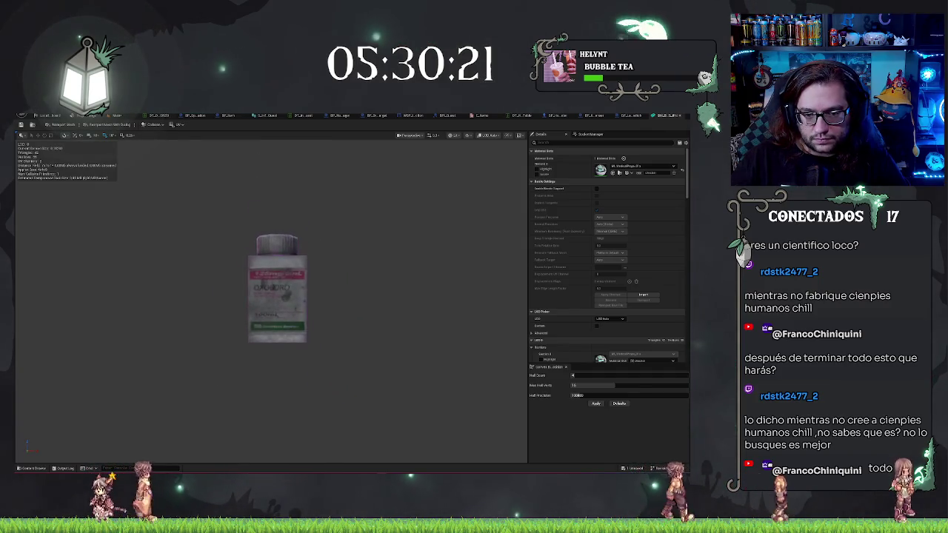
mouse_move(275, 296)
left_mouse_down()
mouse_move(293, 281)
mouse_move(282, 349)
left_mouse_up()
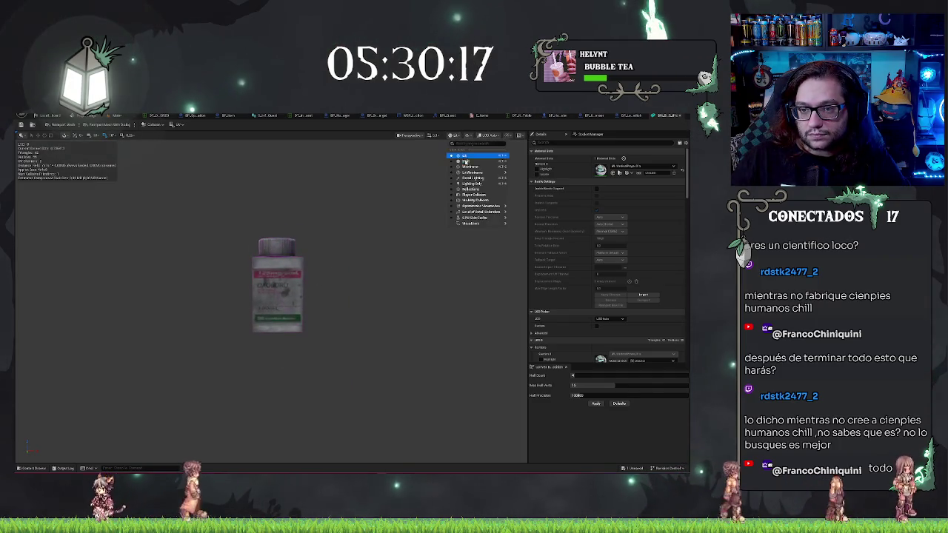
left_click_drag(462, 174, 311, 190)
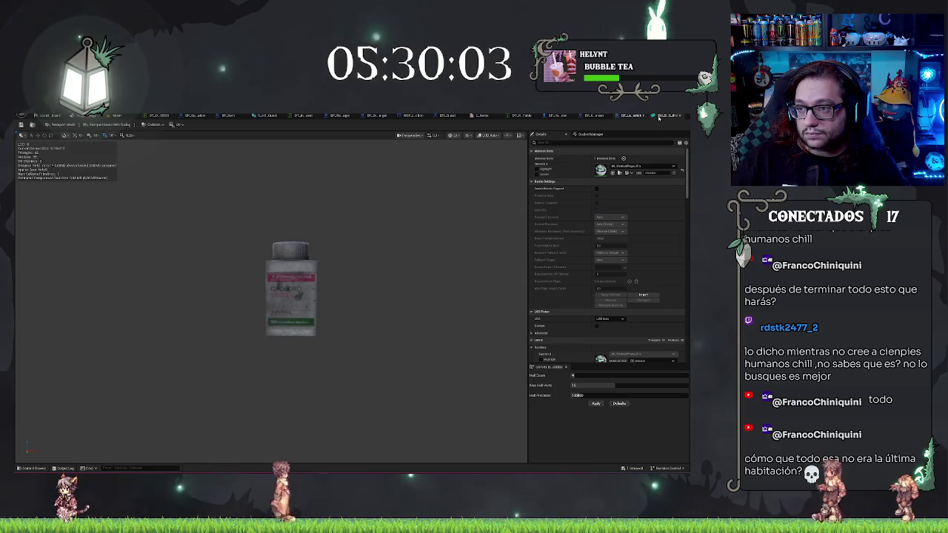
left_click(653, 116)
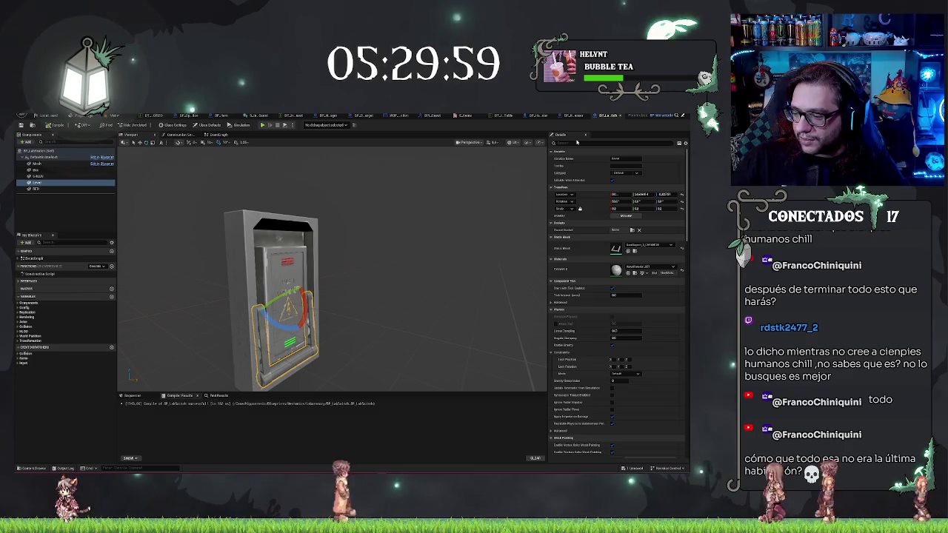
- Back in the lab level, open BP_ItemDispenser4's dark bottle static mesh from its Mesh component
left_click(48, 116)
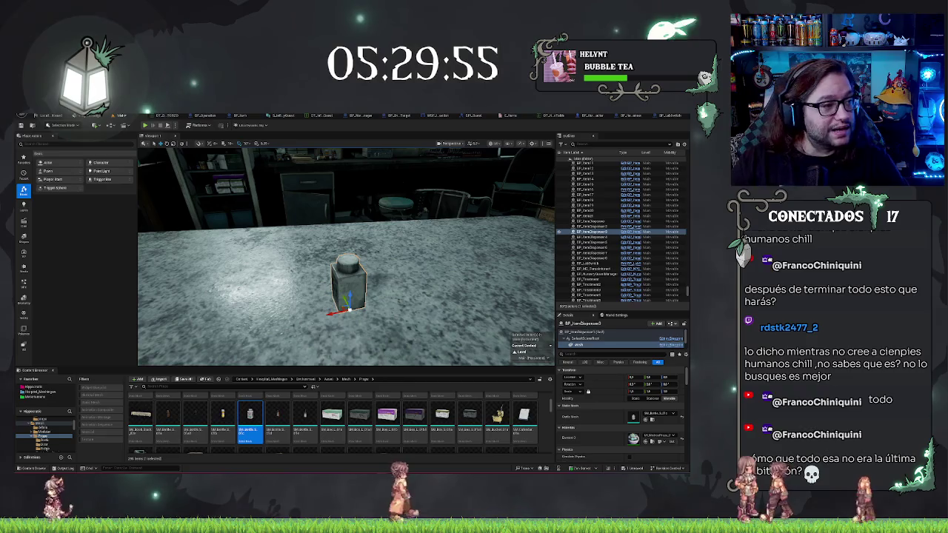
double_click(592, 237)
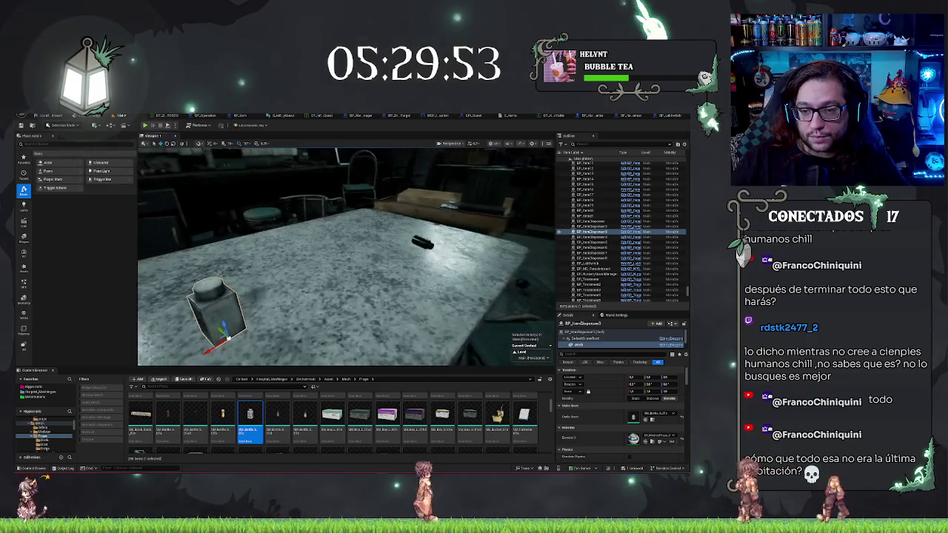
left_click_drag(349, 282, 311, 289)
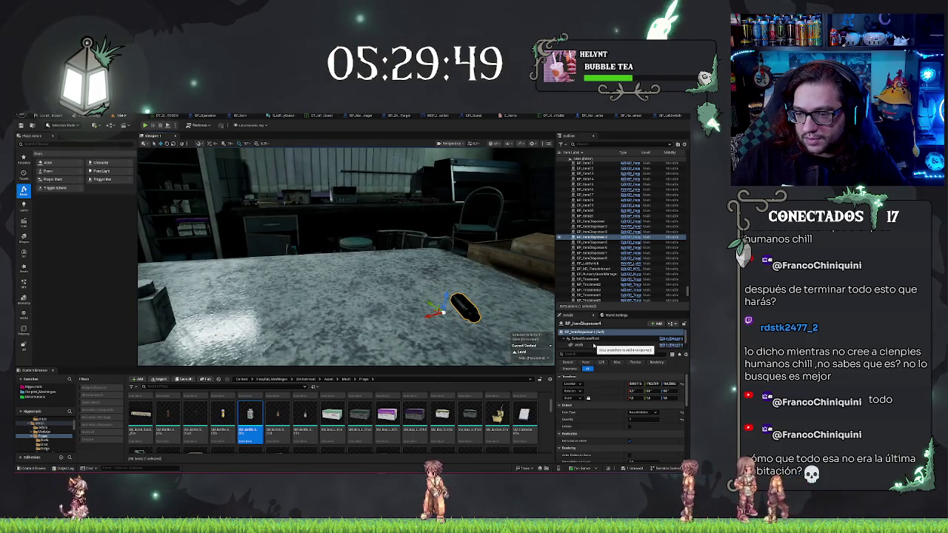
left_click(586, 344)
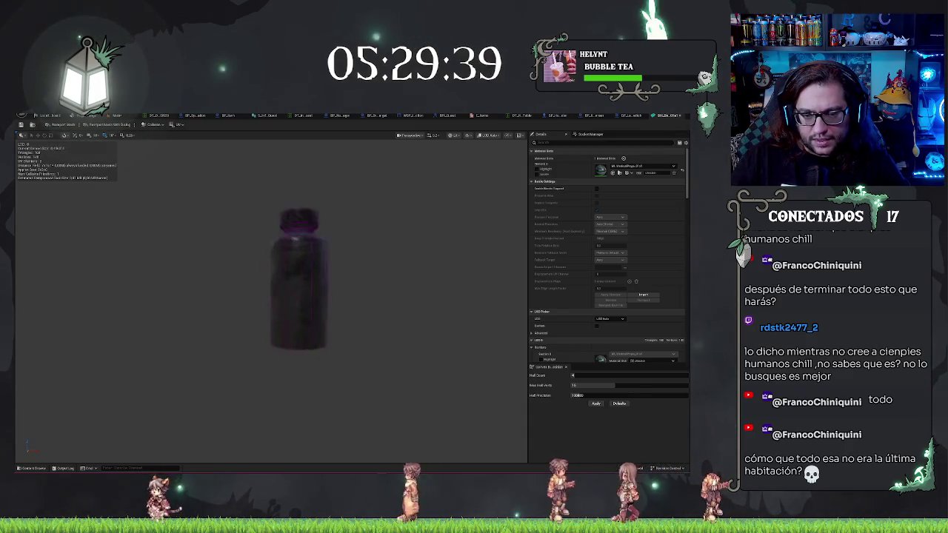
left_click_drag(320, 272, 320, 272)
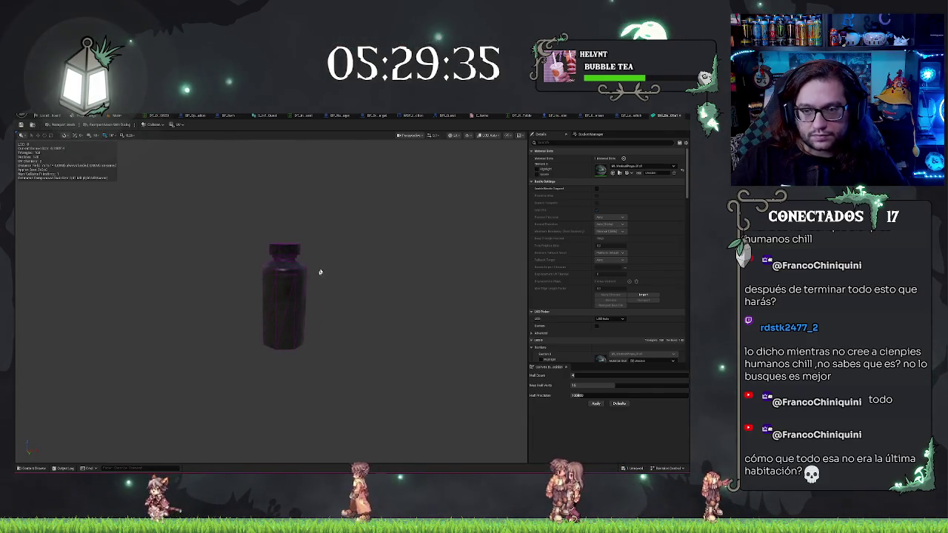
- Preview the dark bottle in Unlit, then Lit shading, and frame it for a screenshot
left_click(453, 134)
left_click(465, 151)
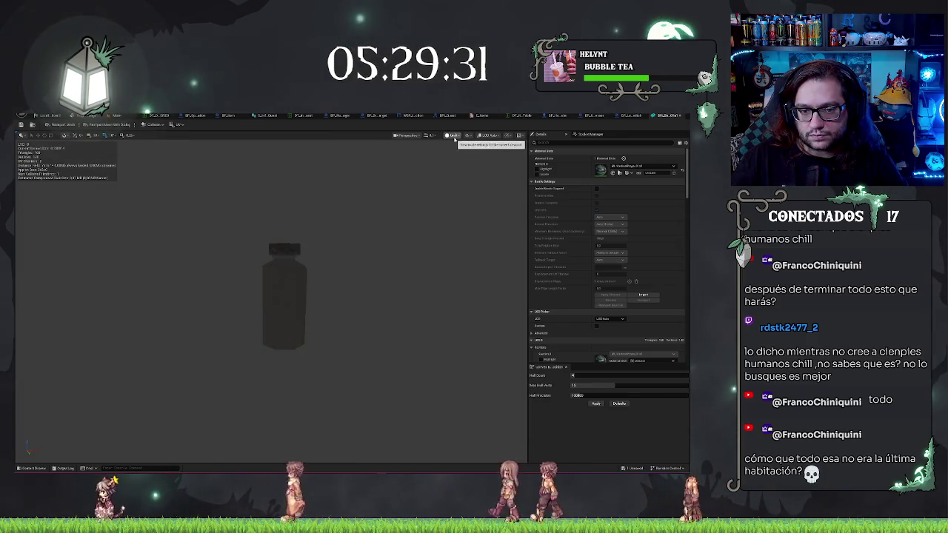
left_click(453, 135)
left_click(455, 145)
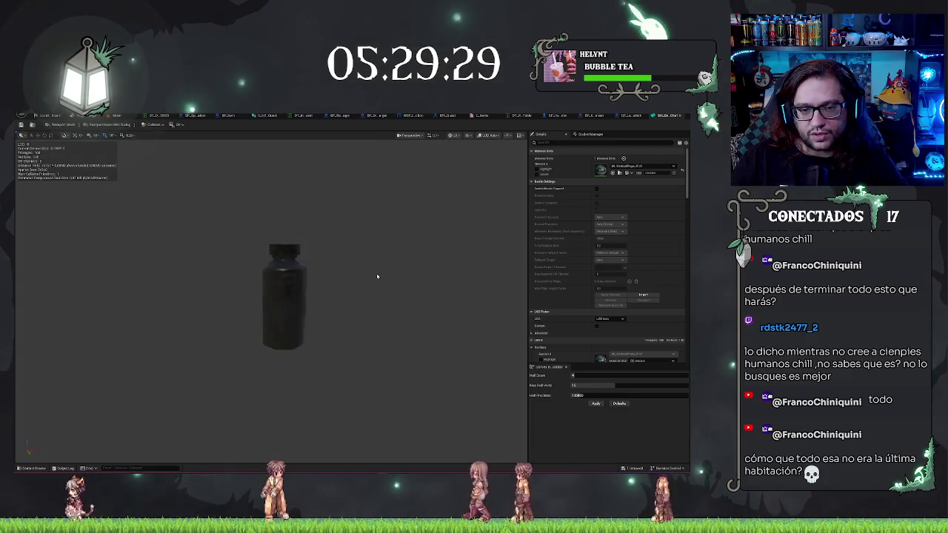
mouse_move(377, 275)
left_mouse_down()
mouse_move(377, 303)
mouse_move(296, 244)
left_mouse_up()
key("super+shift+s")
mouse_move(219, 255)
left_mouse_down()
mouse_move(298, 395)
mouse_move(354, 420)
left_mouse_up()
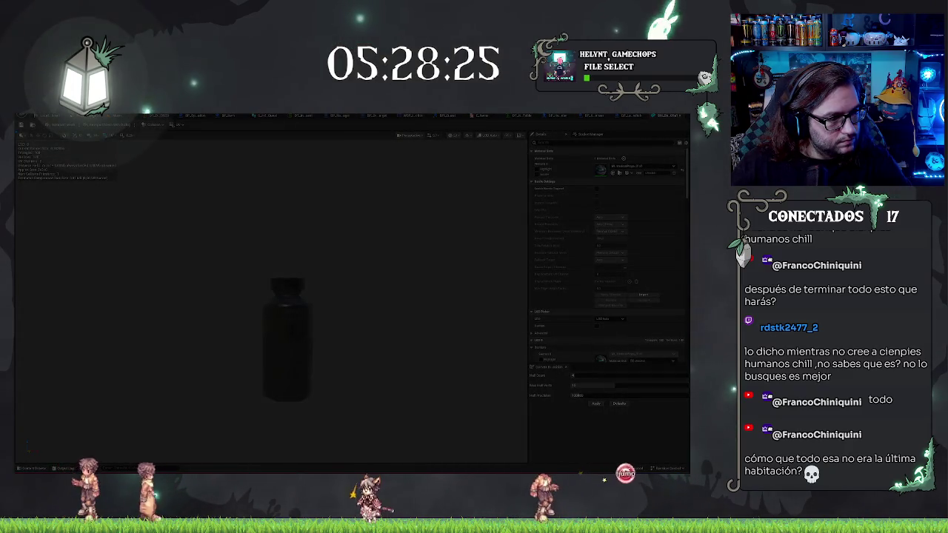
- Capture the dark bottle region to the clipboard, dismiss the Snipping Tool notification, and return to the level
left_click(601, 415)
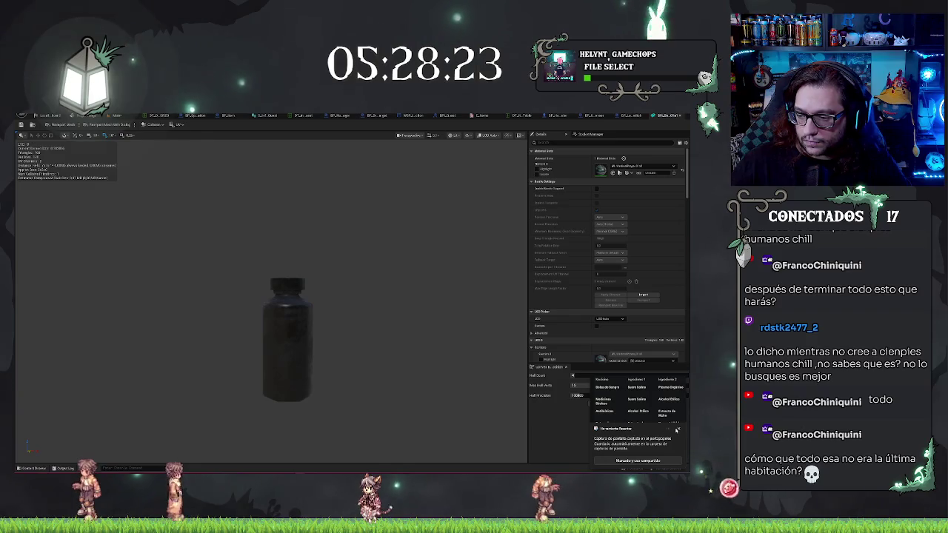
left_click(676, 430)
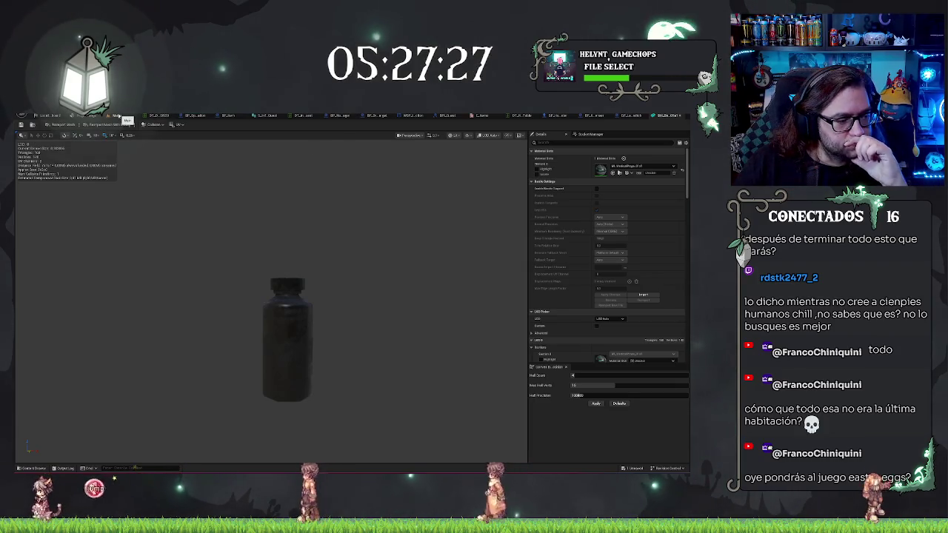
left_click(119, 116)
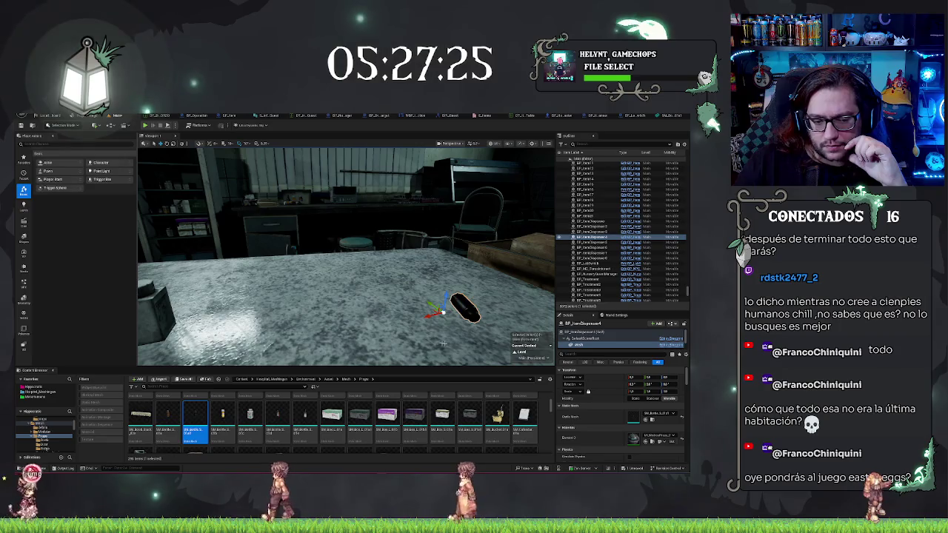
- Orbit the lab table and select its item dispensers, including BP_ItemDispenser2, and the desk
mouse_move(383, 310)
left_mouse_down()
mouse_move(355, 303)
mouse_move(393, 300)
mouse_move(367, 293)
mouse_move(378, 285)
mouse_move(374, 312)
left_mouse_up()
left_click(381, 263)
right_click(374, 312)
key("Escape")
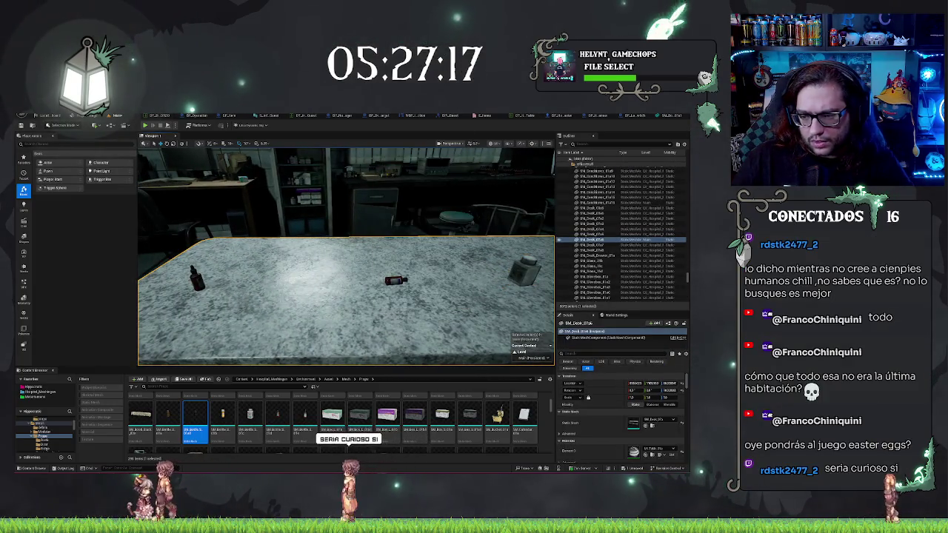
left_click(397, 280)
left_click_drag(396, 280, 426, 281)
- Focus another item dispenser and look across the pickups on the marble lab table
double_click(600, 226)
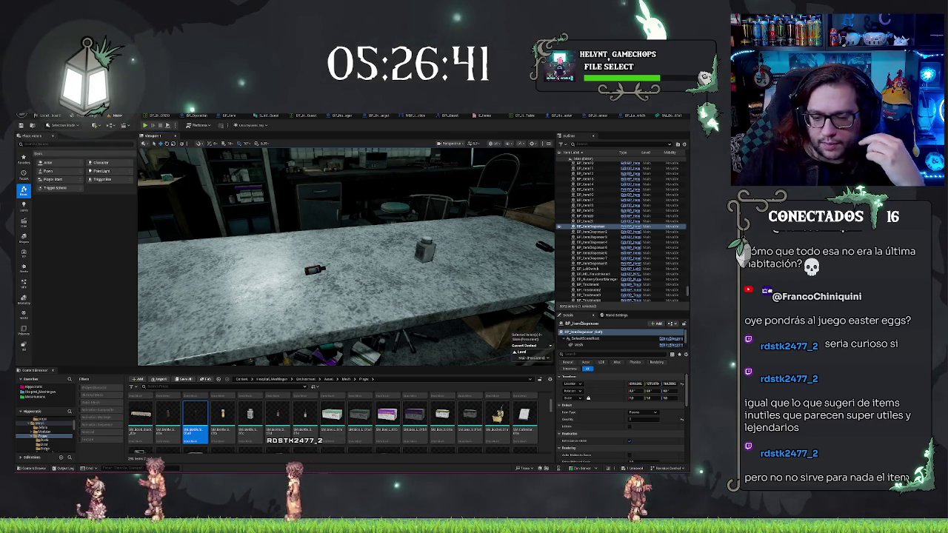
left_click_drag(346, 257, 379, 261)
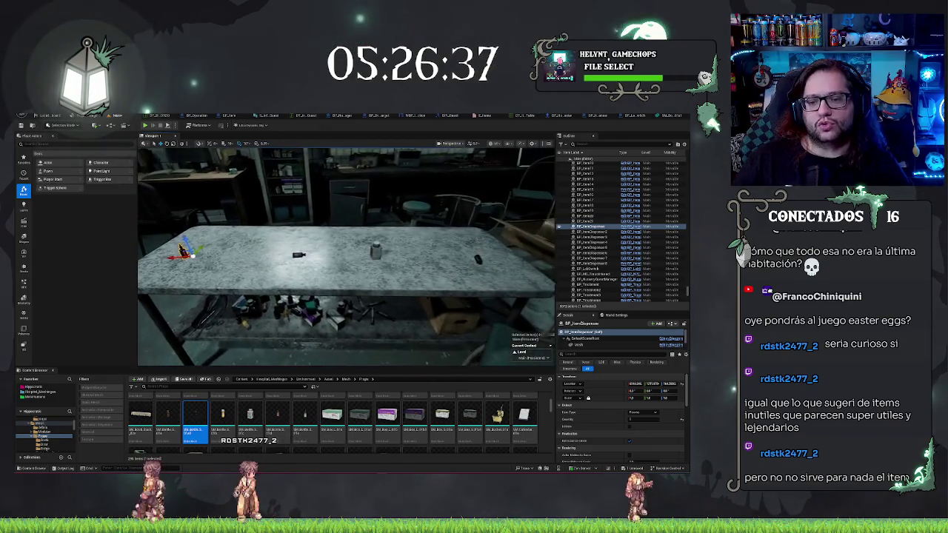
right_click(395, 273)
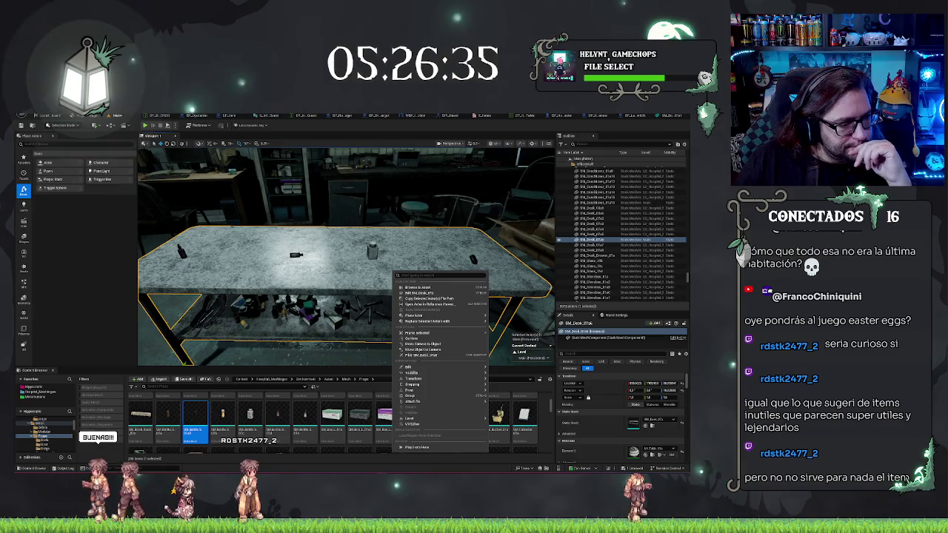
key("Escape")
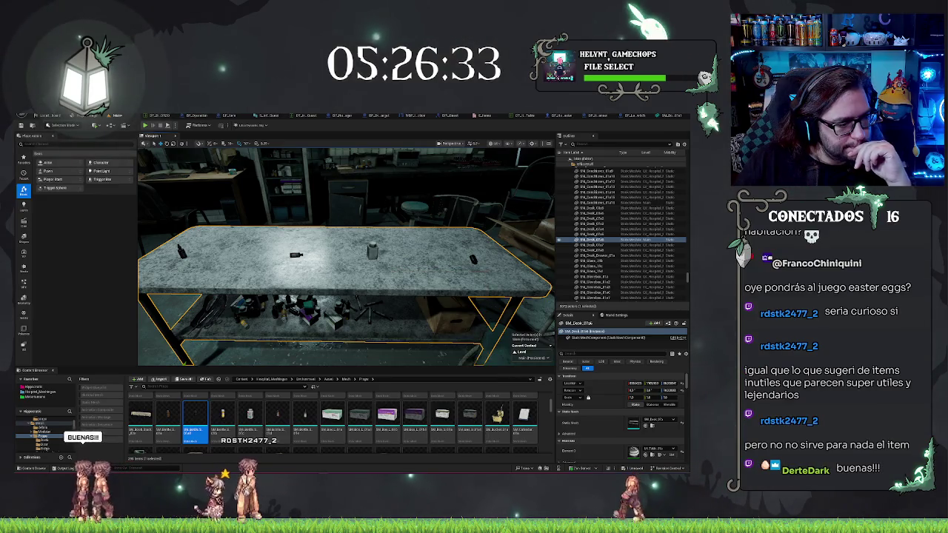
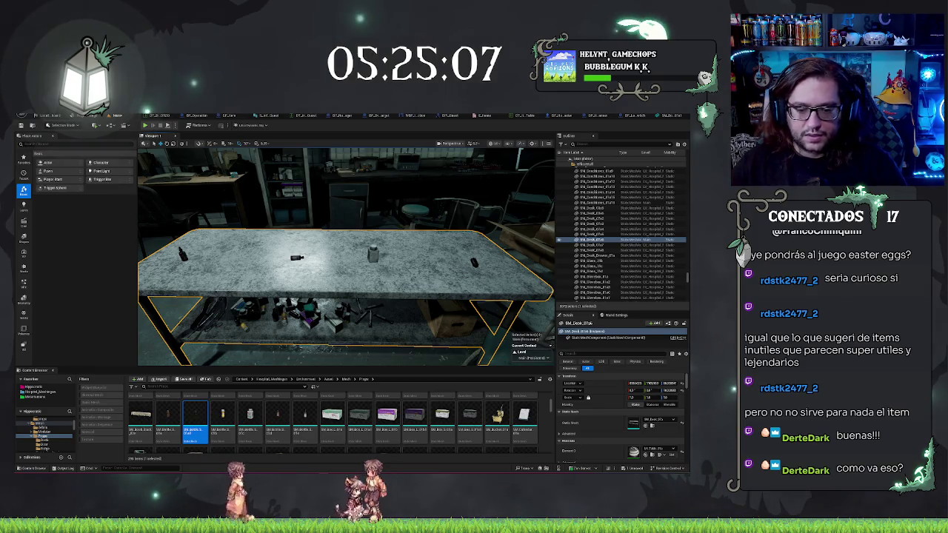
- Preview the SM_Bottle mesh, then fly the level camera close to the bottle on the table
mouse_move(278, 430)
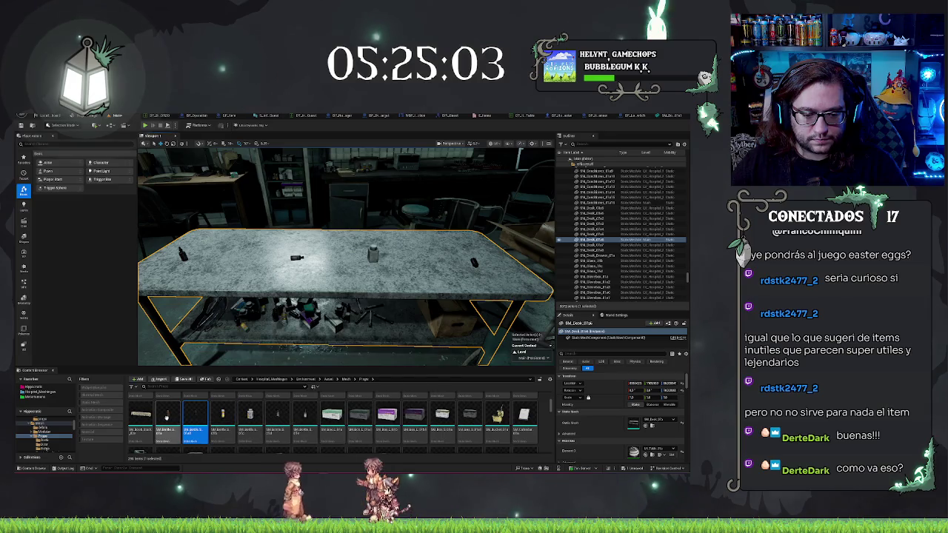
left_click(167, 416)
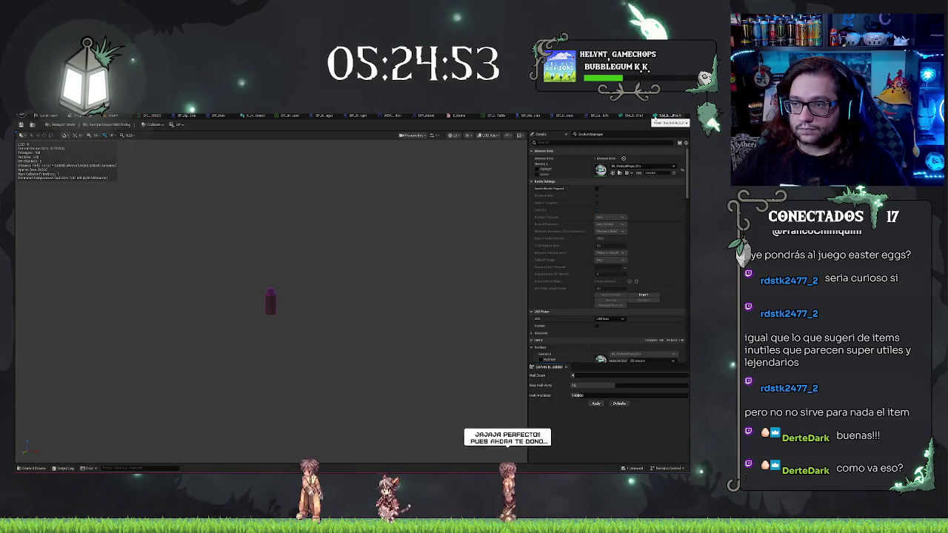
left_click(654, 116)
left_click_drag(285, 269, 277, 223)
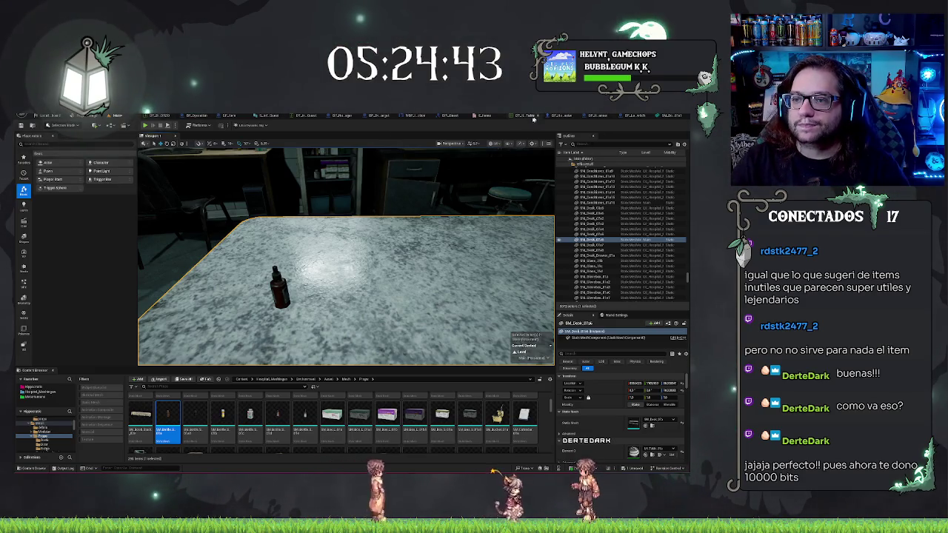
left_click(520, 120)
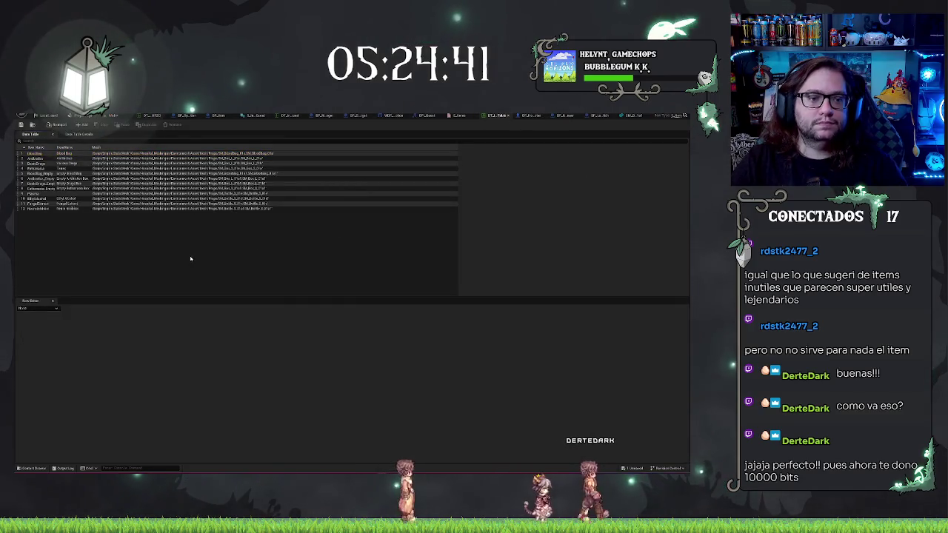
- Inspect a DT_L_Table row's properties, then select the table's last row
left_click(64, 193)
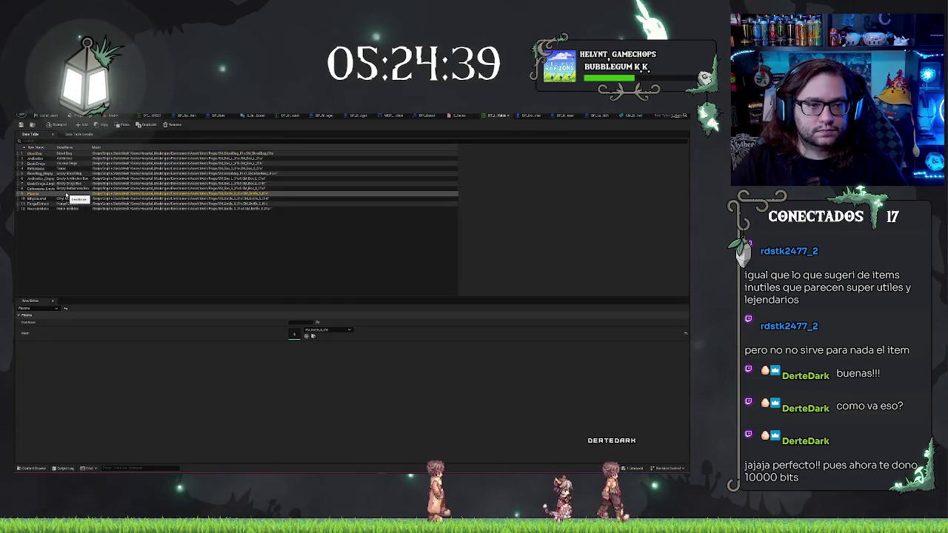
left_click(297, 322)
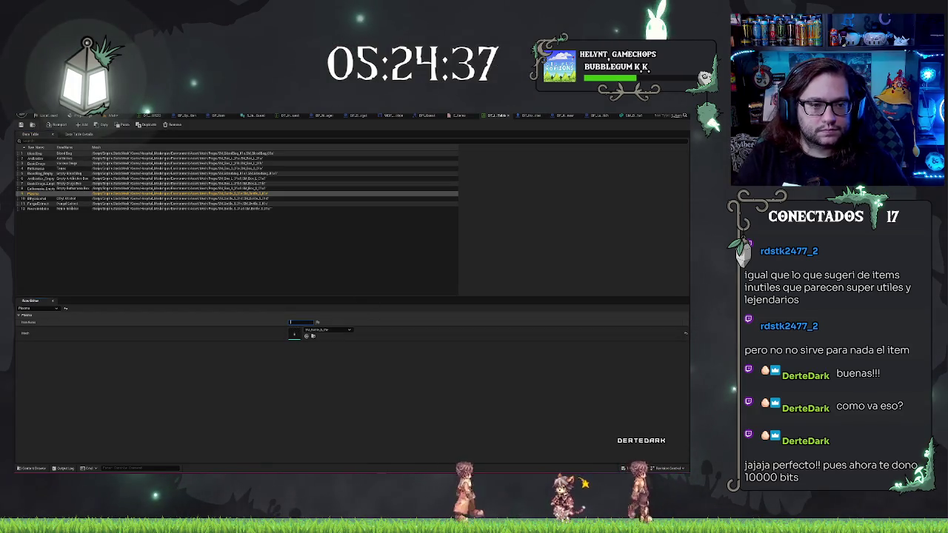
left_click(188, 245)
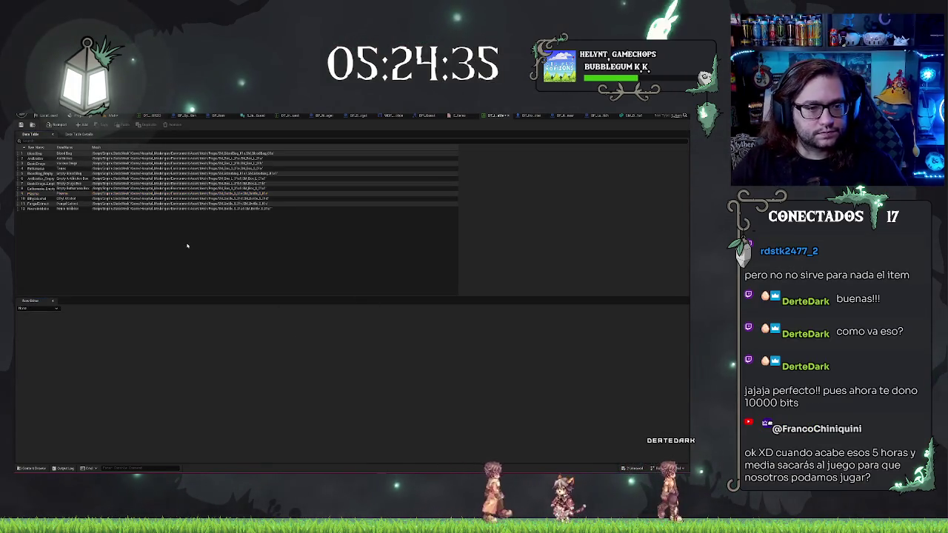
left_click(64, 209)
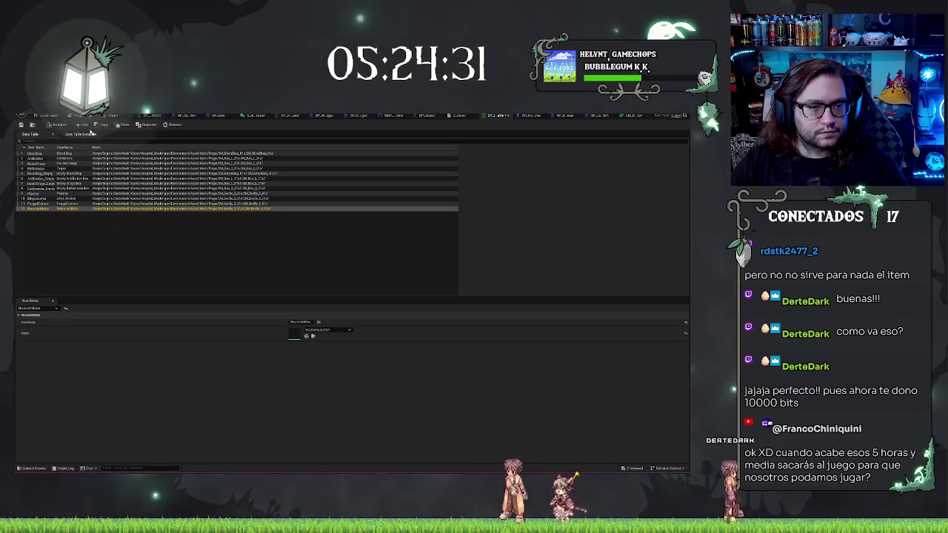
- Add a new 13th row for saline solution and set its name in the Row Editor
left_click(82, 124)
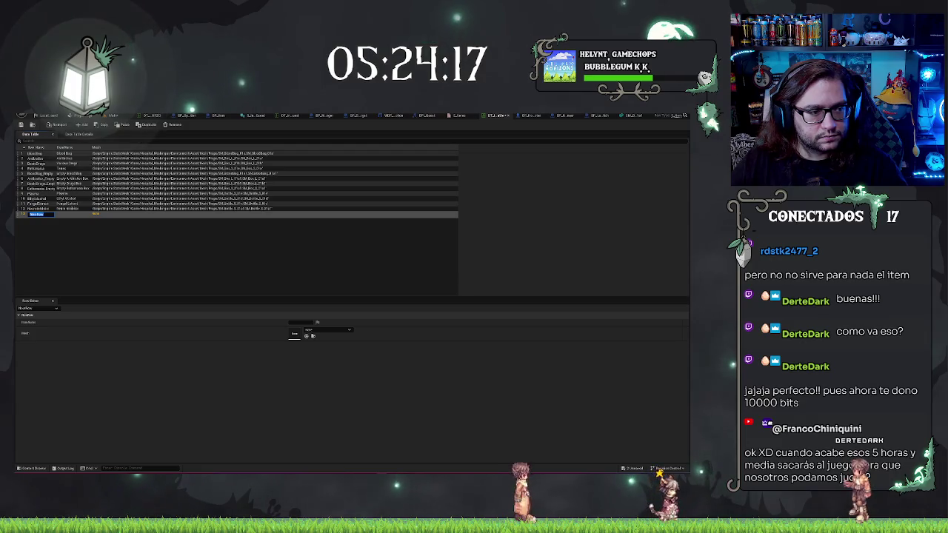
type("fa")
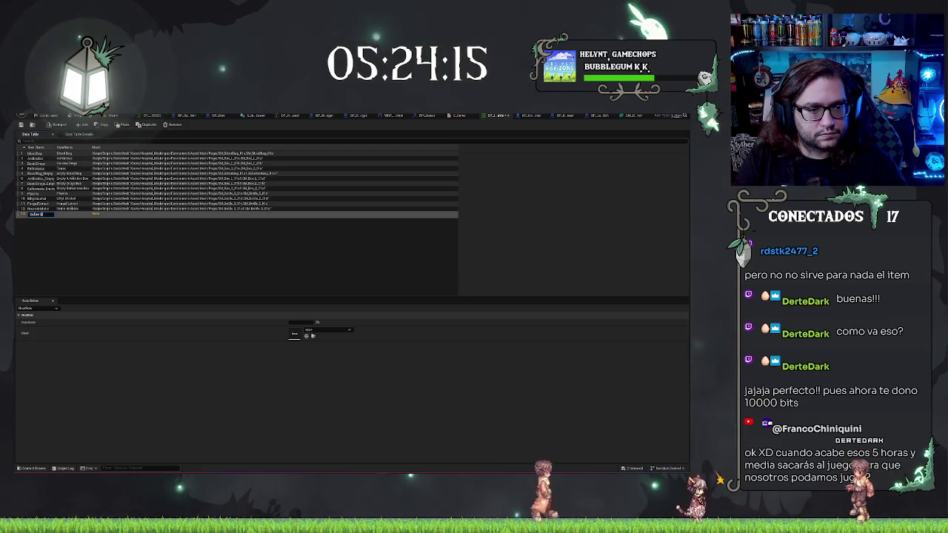
type("eKey")
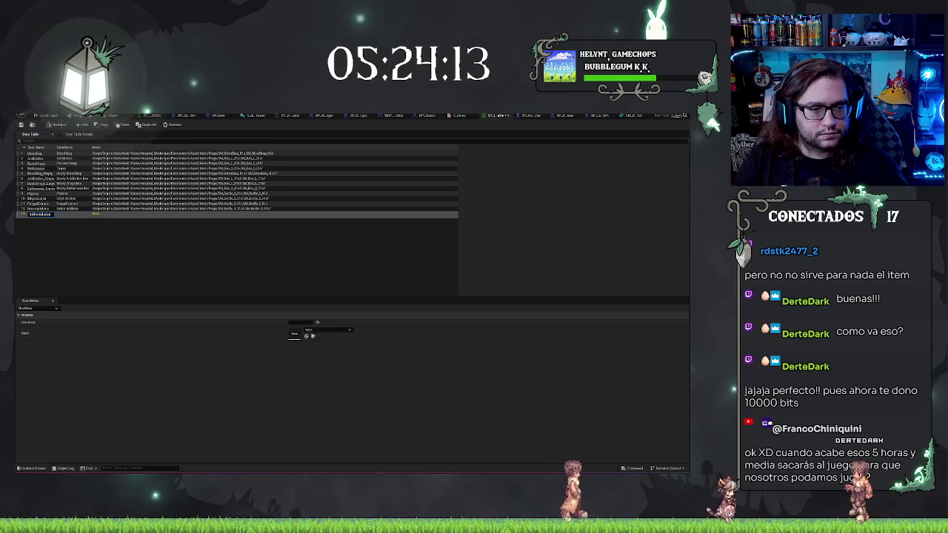
key("Return")
left_click(300, 322)
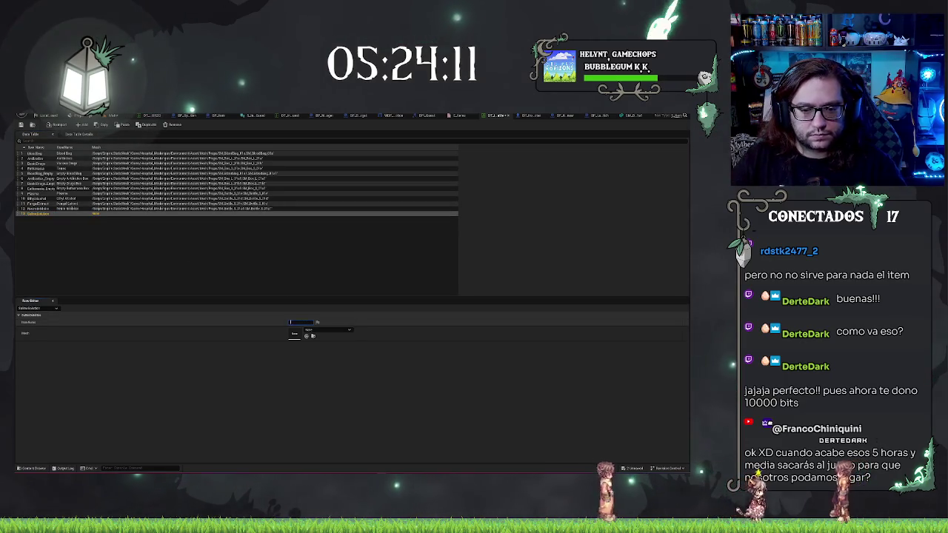
type("ave")
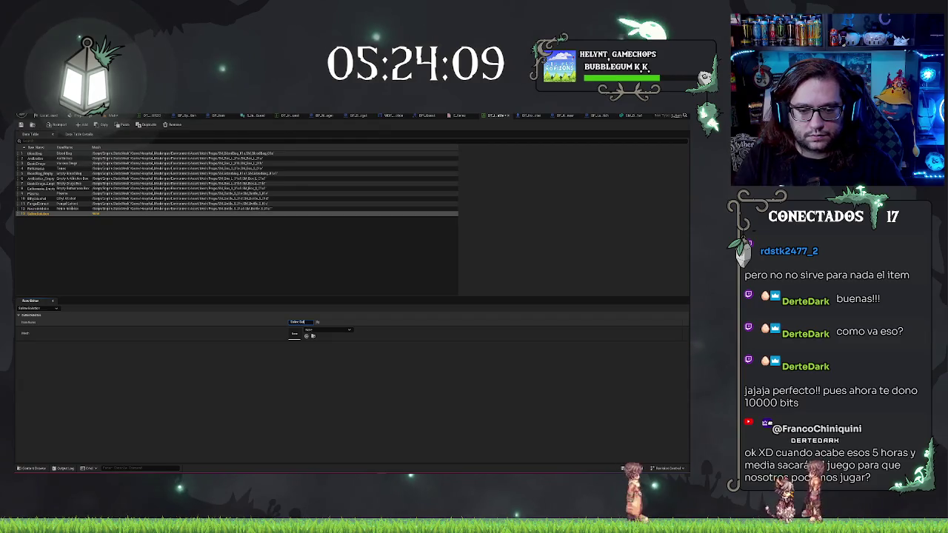
key("Return")
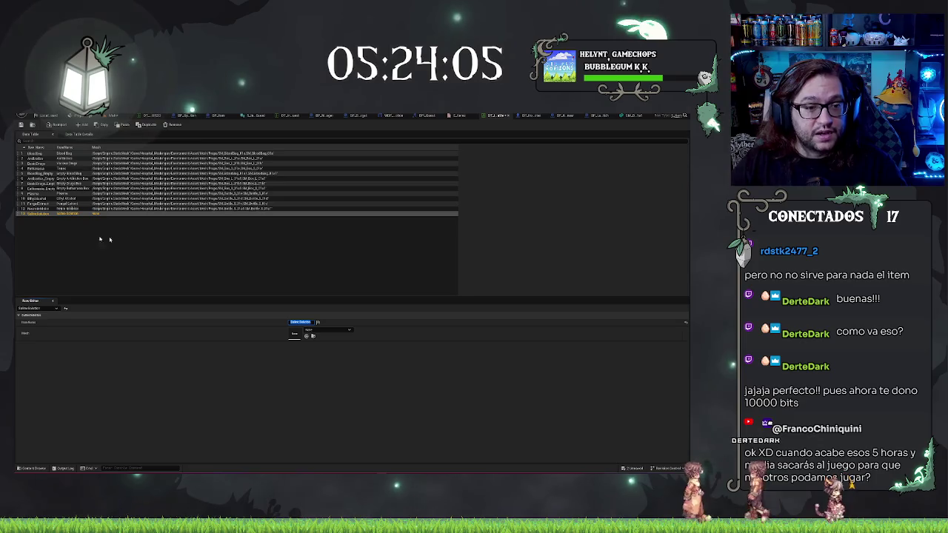
left_click(630, 116)
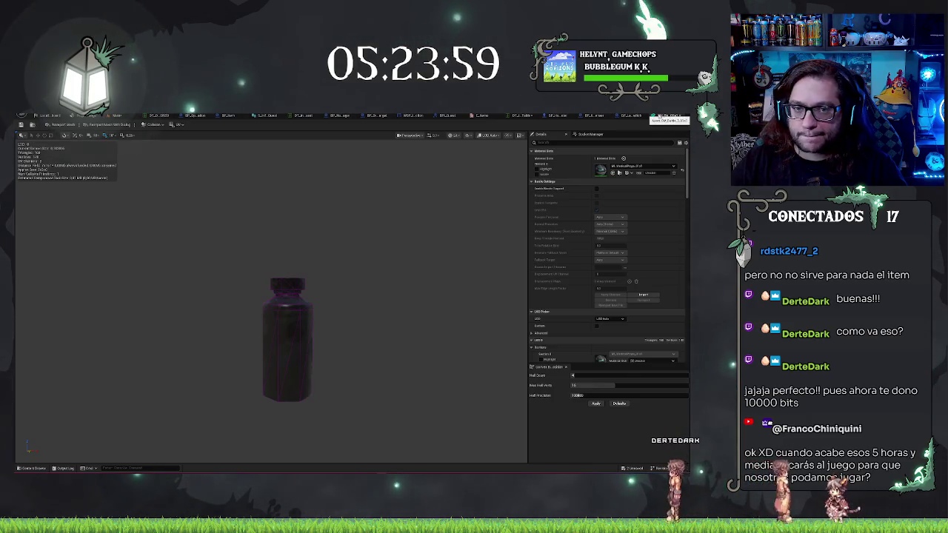
- Go through the BP_LabSwitch tab back to the main level viewport
left_click(653, 117)
left_click(119, 116)
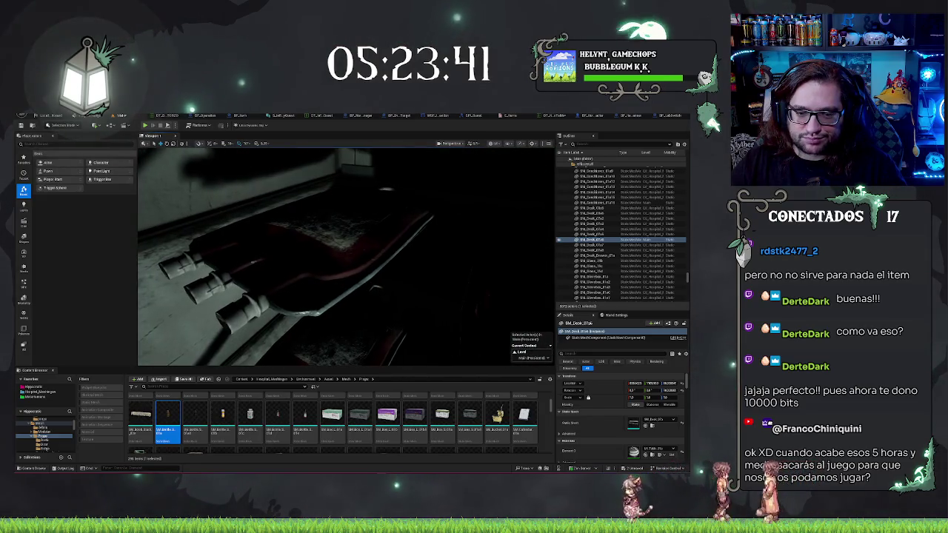
- Select the blood bag in the scene and open its static mesh in the mesh editor
left_click(406, 248)
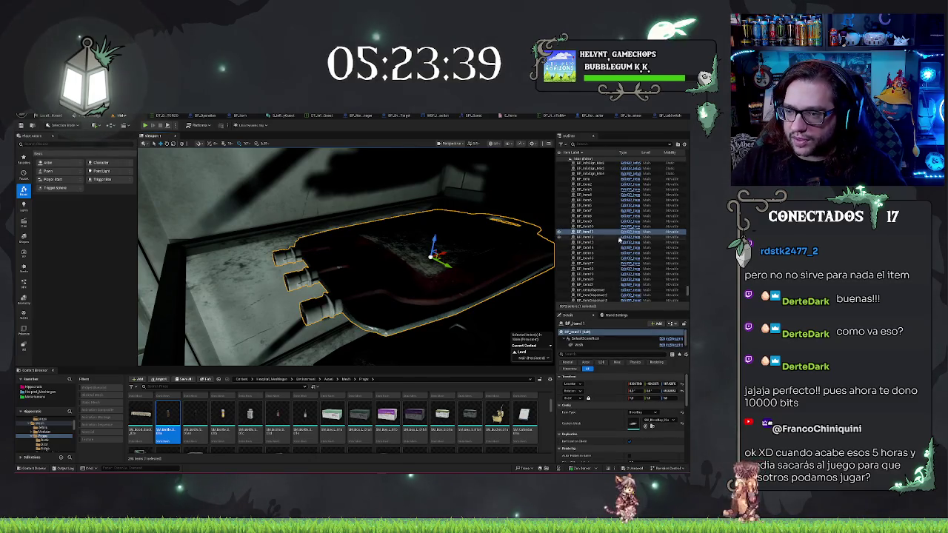
left_click(651, 426)
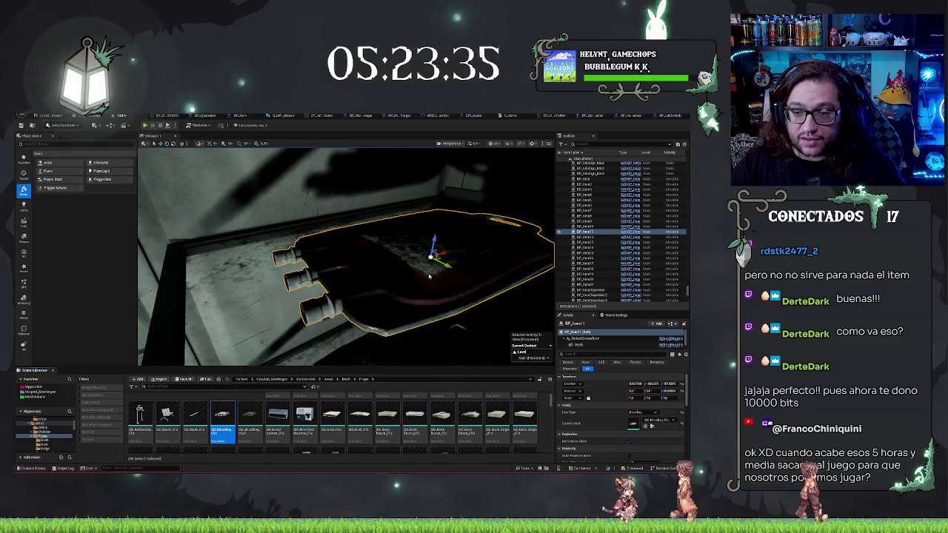
key("ctrl+e")
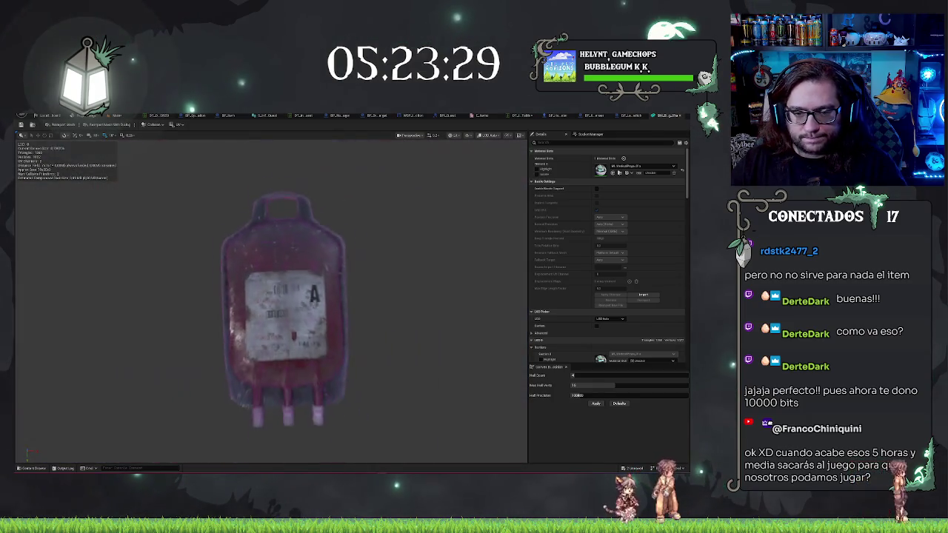
- Switch the preview to Lit view mode and snip a screenshot of the blood bag
left_click(456, 136)
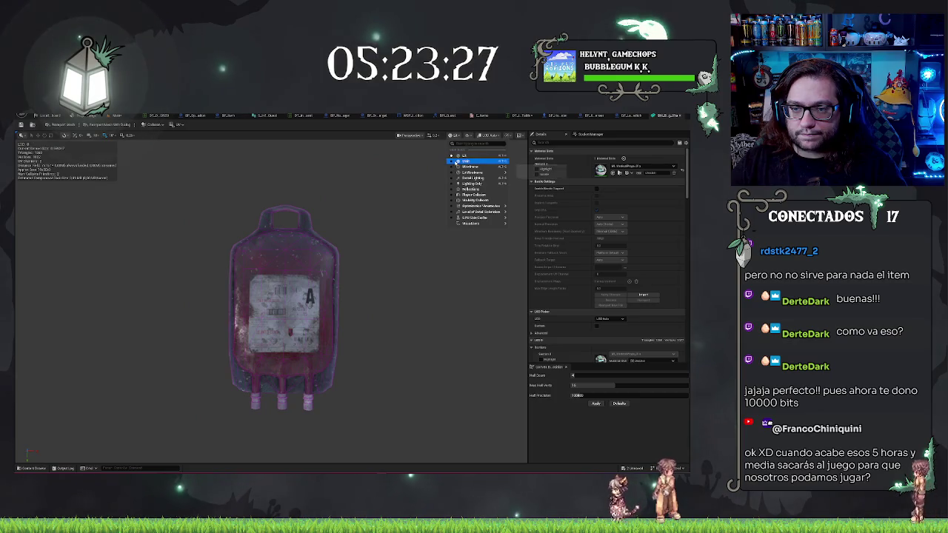
left_click(455, 161)
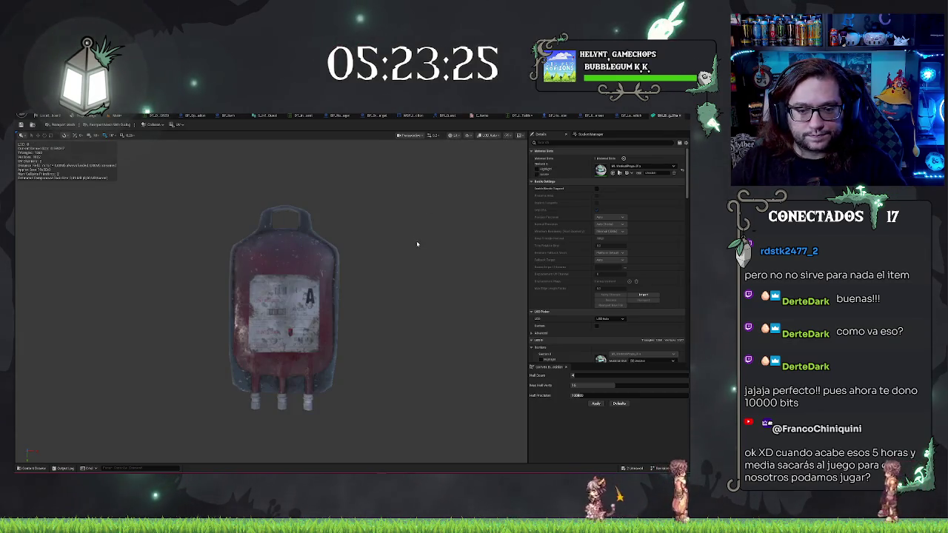
key("super+shift+s")
left_click_drag(203, 190, 364, 437)
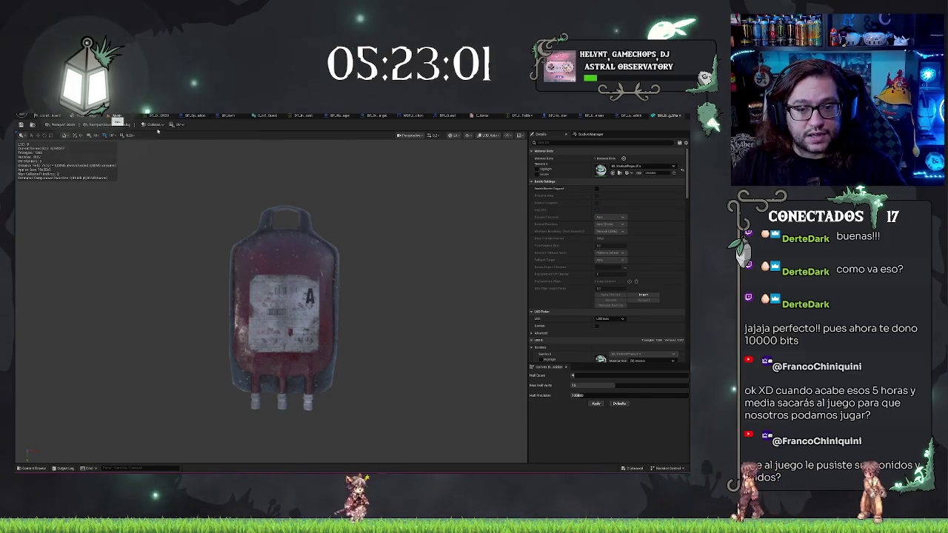
- Open the shelf box's SM_Box mesh, zoom in close, and screenshot it
left_click(117, 115)
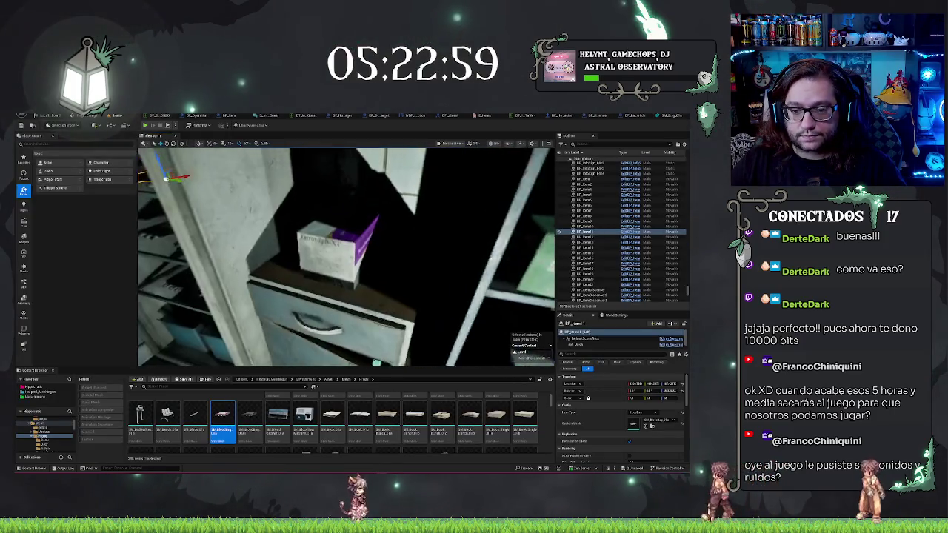
left_click(600, 177)
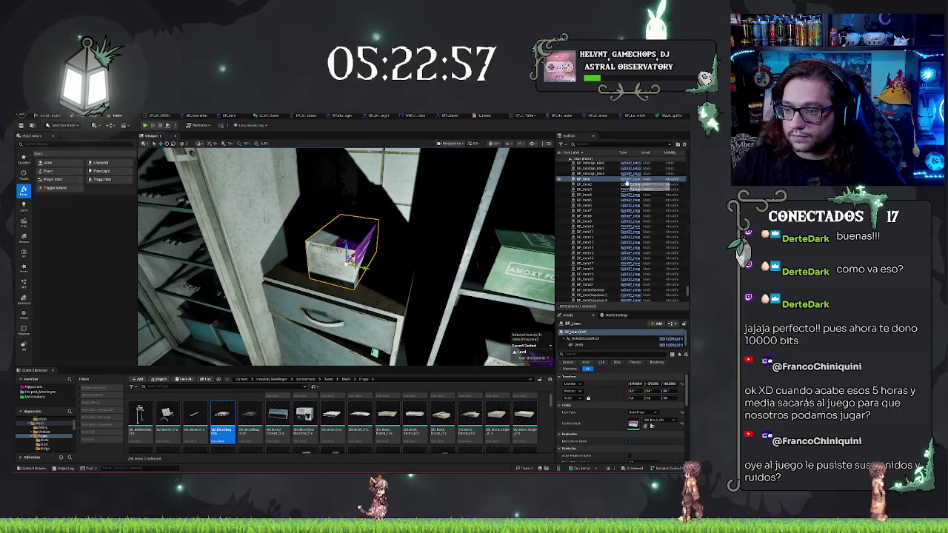
left_click(652, 426)
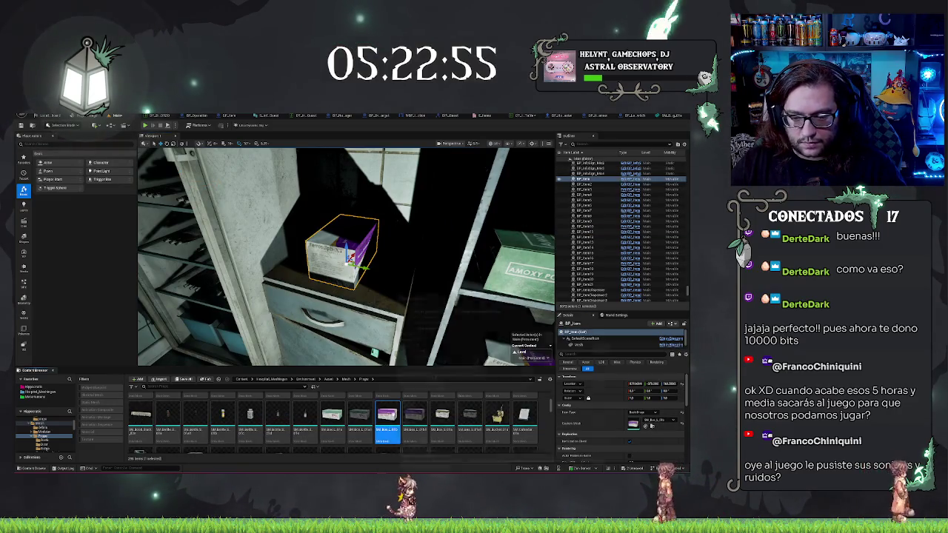
double_click(386, 418)
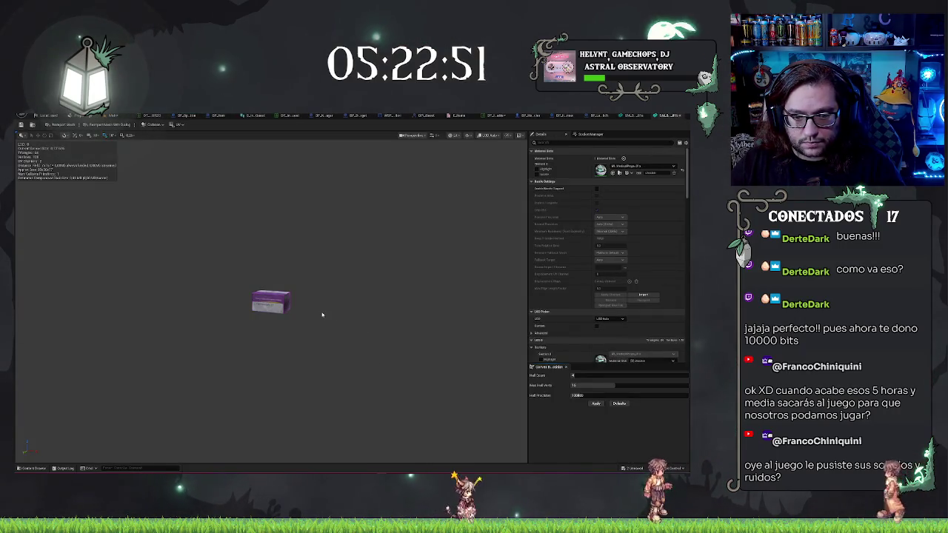
left_click_drag(323, 315, 320, 312)
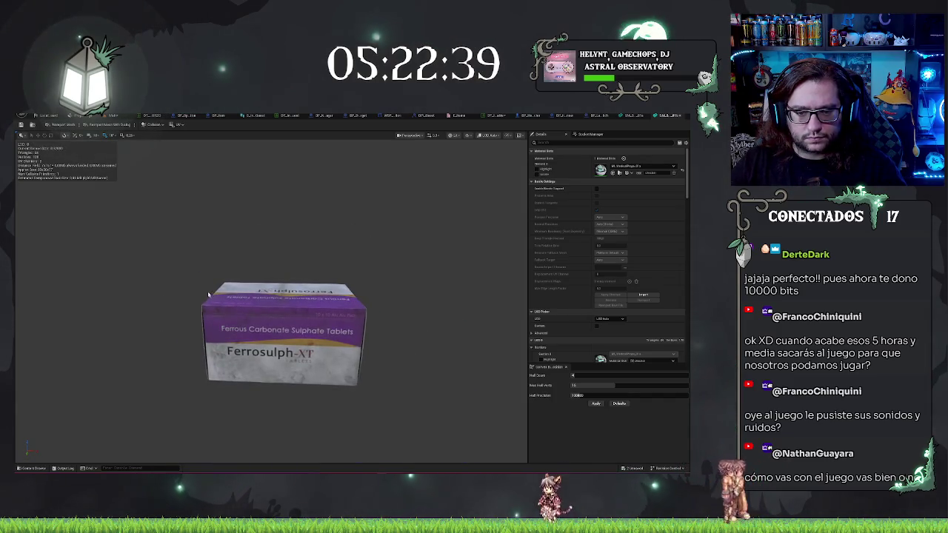
key("super+shift+s")
left_click_drag(178, 265, 380, 406)
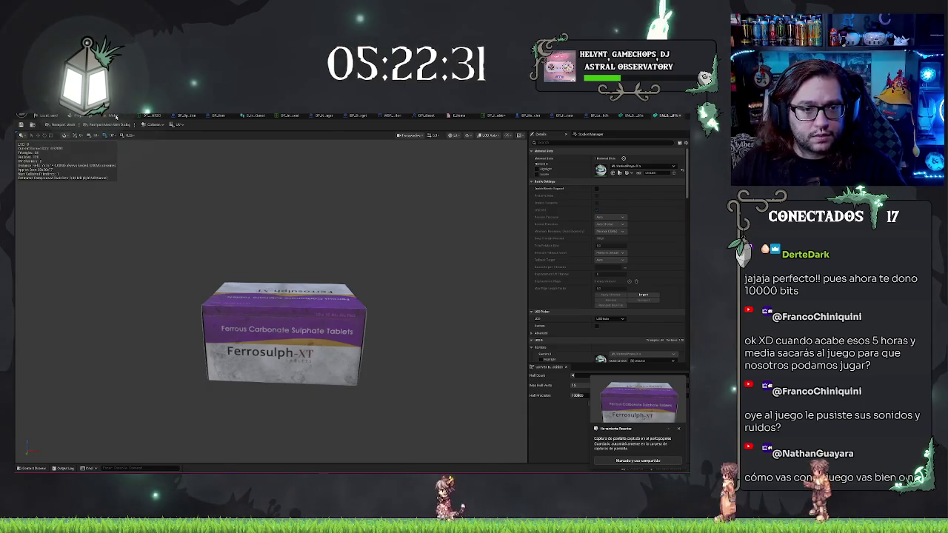
- Open the Amoxy Foxy-K box mesh, zoom and angle it, and screenshot it
key("alt+Tab")
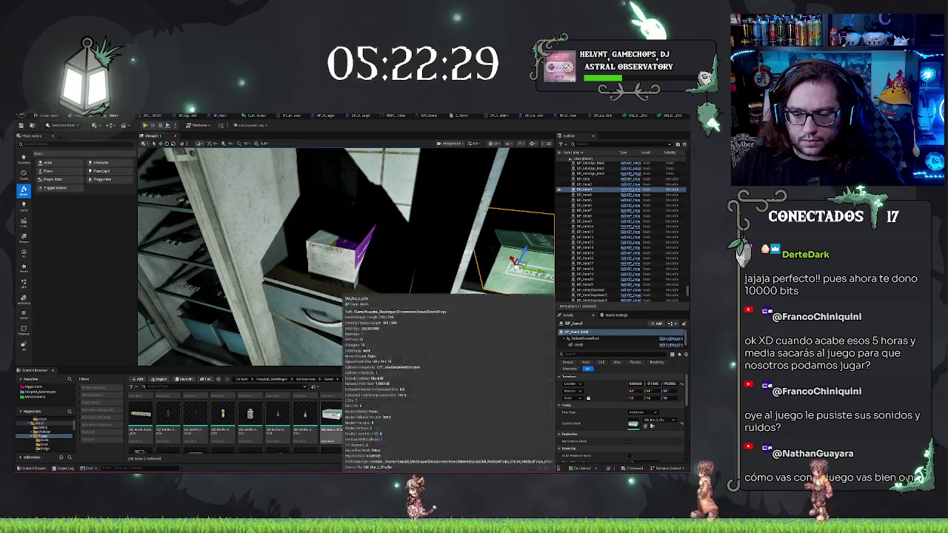
double_click(359, 417)
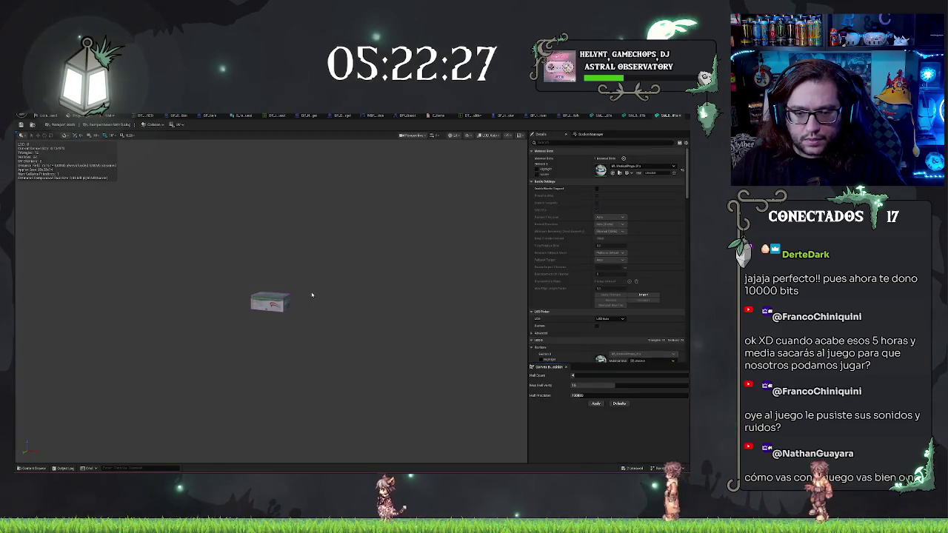
mouse_move(312, 294)
left_mouse_down()
mouse_move(337, 307)
mouse_move(304, 314)
left_mouse_up()
left_click_drag(200, 260, 412, 403)
key("super+shift+s")
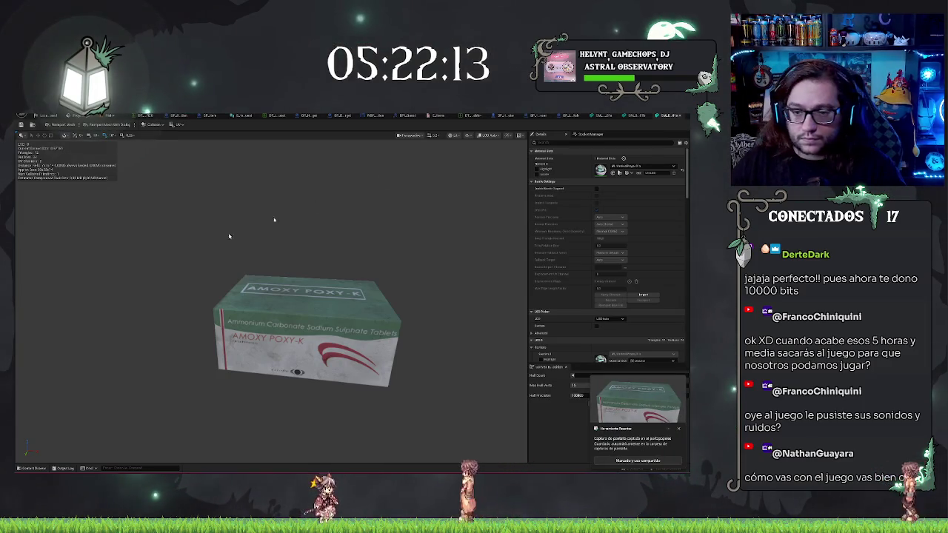
- Open the Poloriol box mesh and pull back to see the whole box
key("ctrl+Tab")
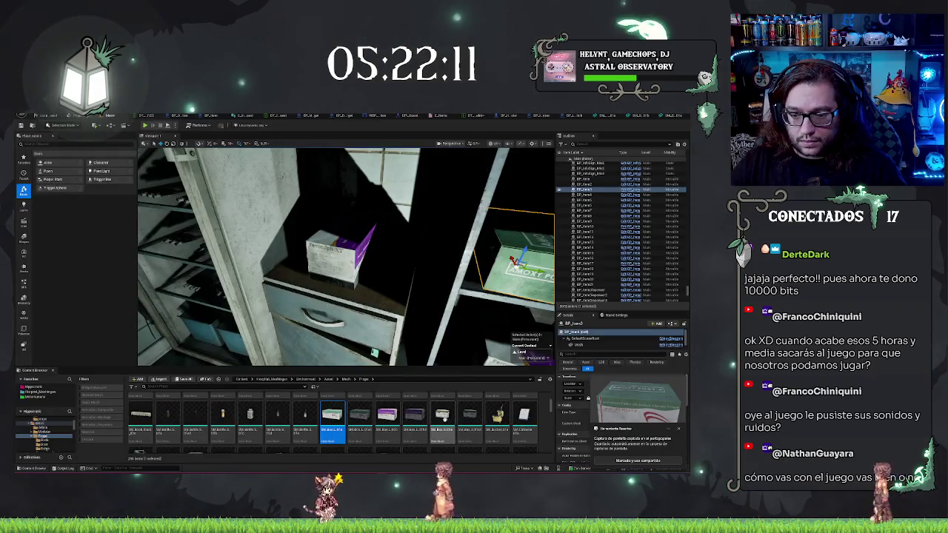
left_click(443, 419)
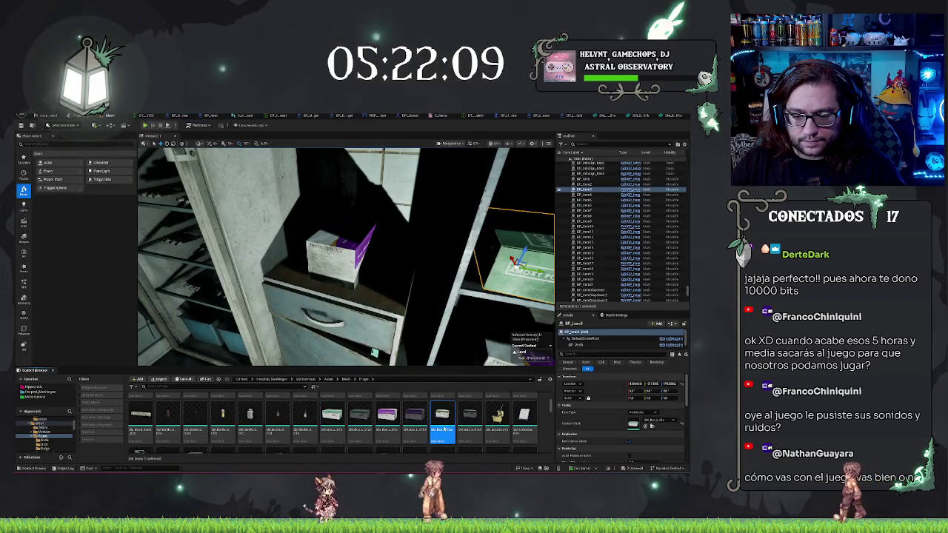
double_click(444, 415)
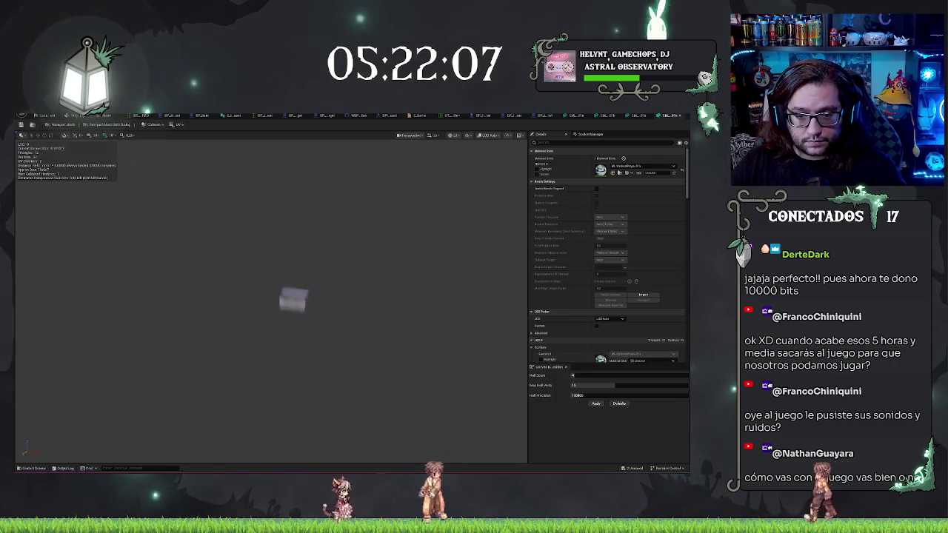
left_click_drag(289, 273, 289, 273)
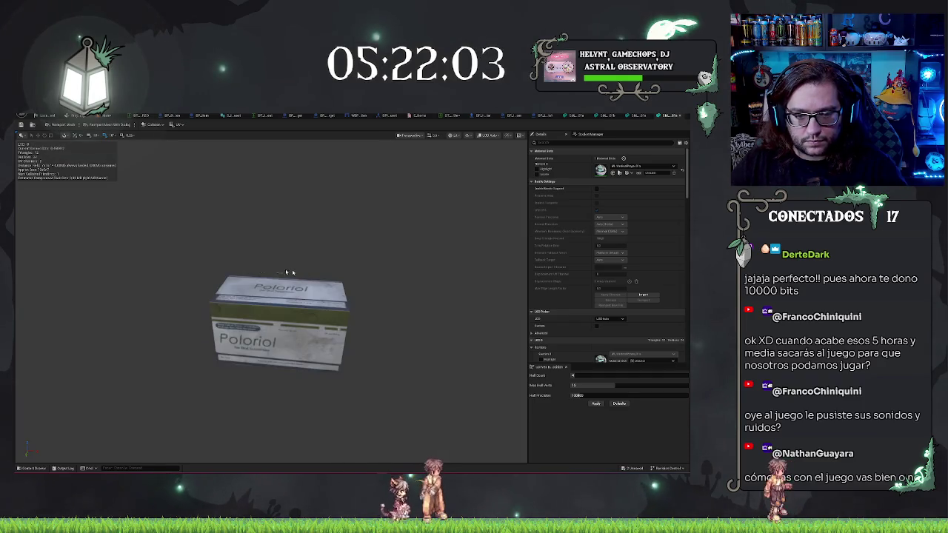
- Screenshot the Poloriol box, then close its mesh editor with Ctrl+W
key("super+shift+s")
mouse_move(173, 250)
left_mouse_down()
mouse_move(197, 285)
mouse_move(378, 397)
left_mouse_up()
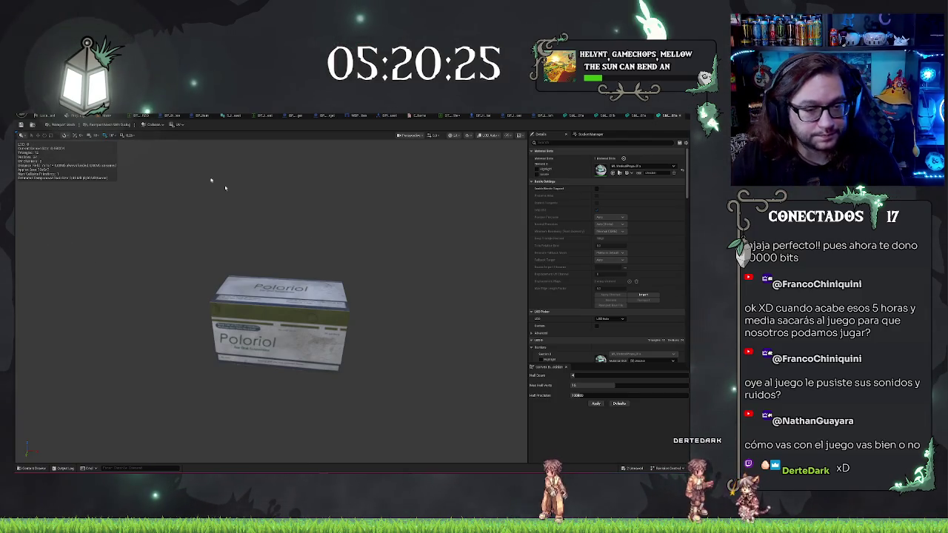
key("ctrl+w")
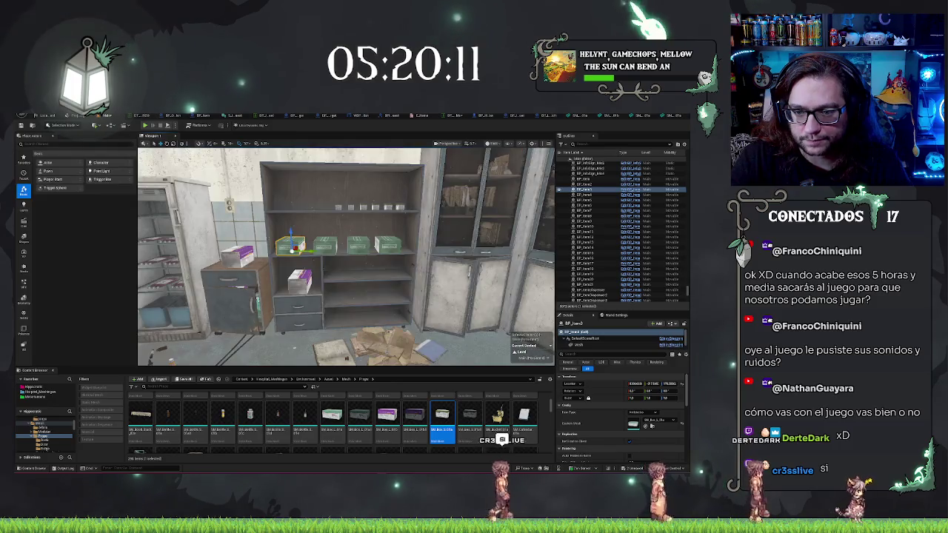
- Fly around the room, framing the boxes and tall blue cabinet, down to the countertop
key("f")
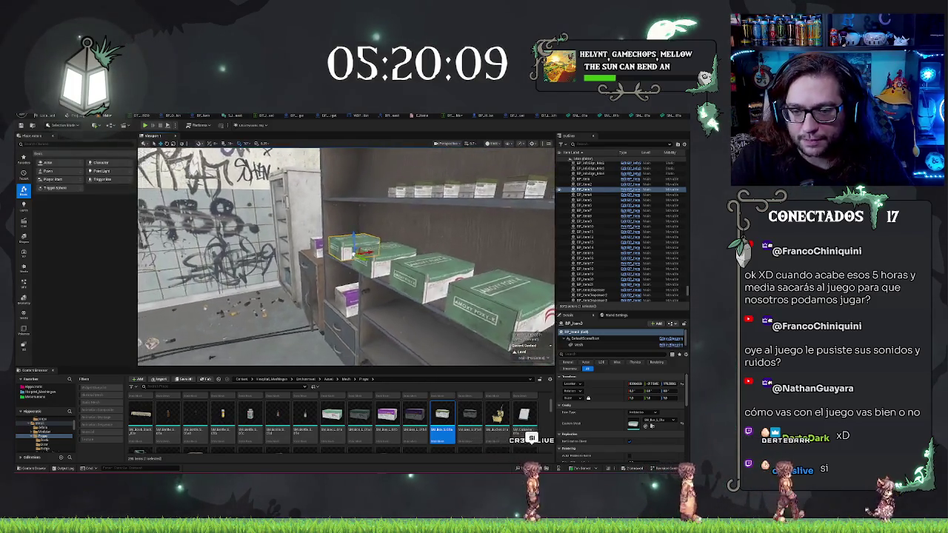
scroll(346, 256, "up", 3)
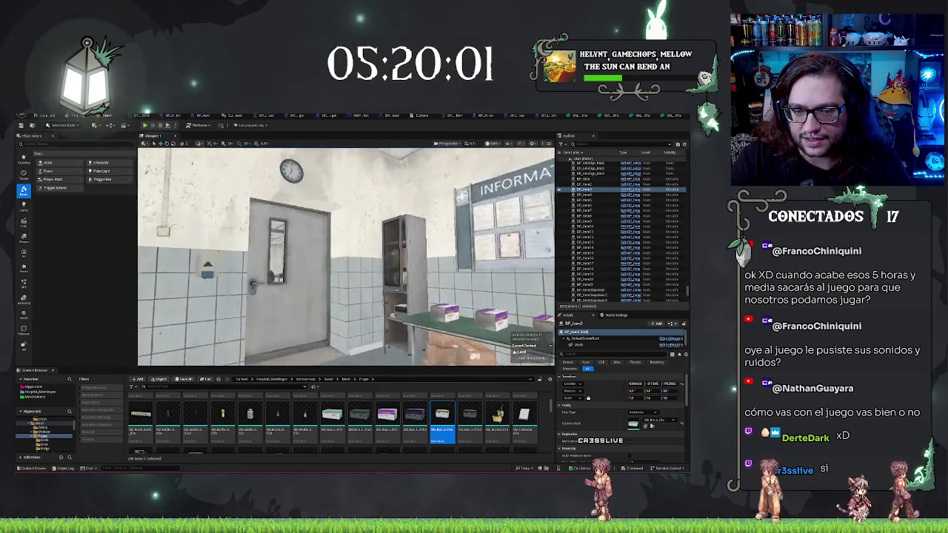
left_click_drag(345, 256, 296, 252)
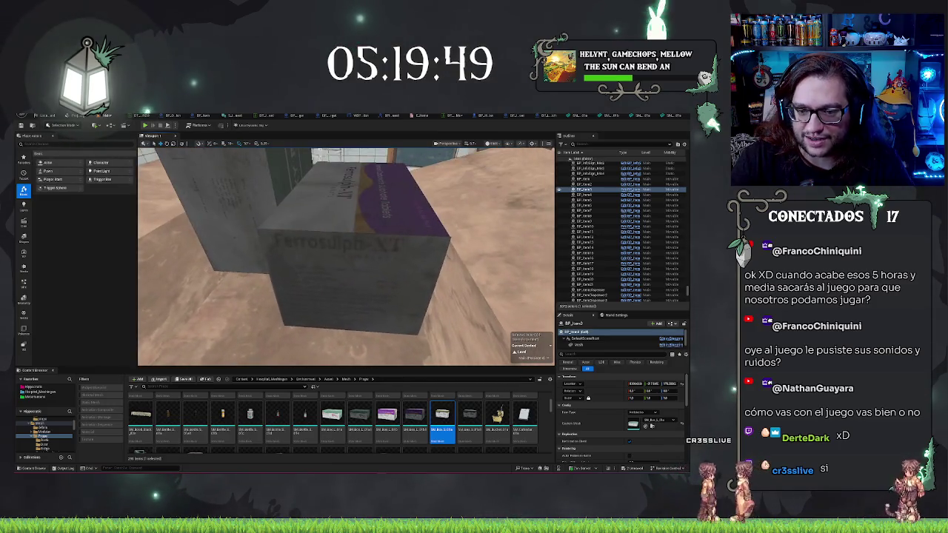
key("f")
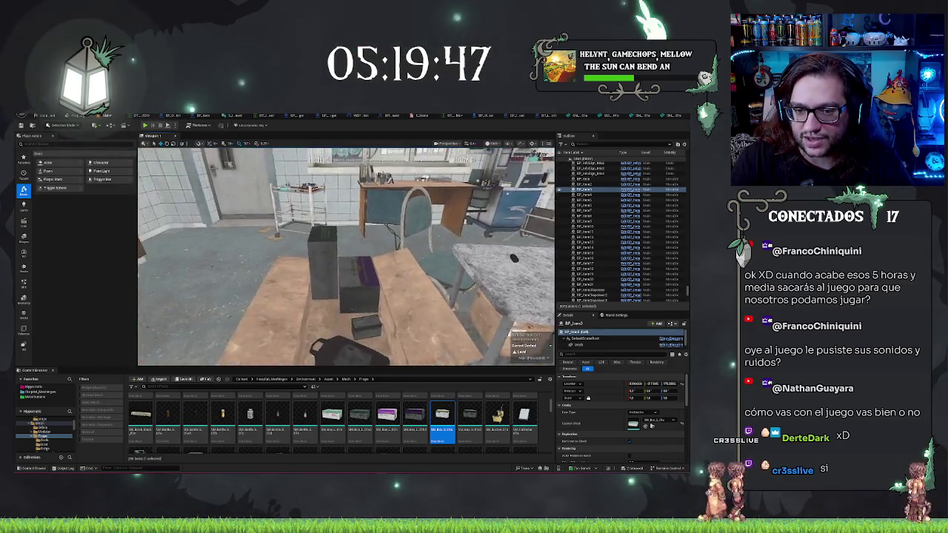
left_click_drag(345, 255, 400, 259)
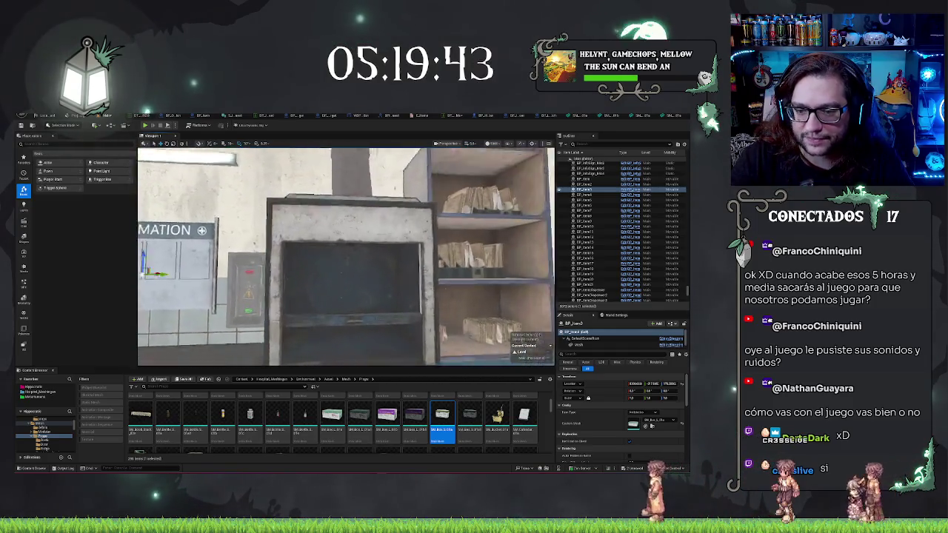
left_click_drag(345, 256, 355, 252)
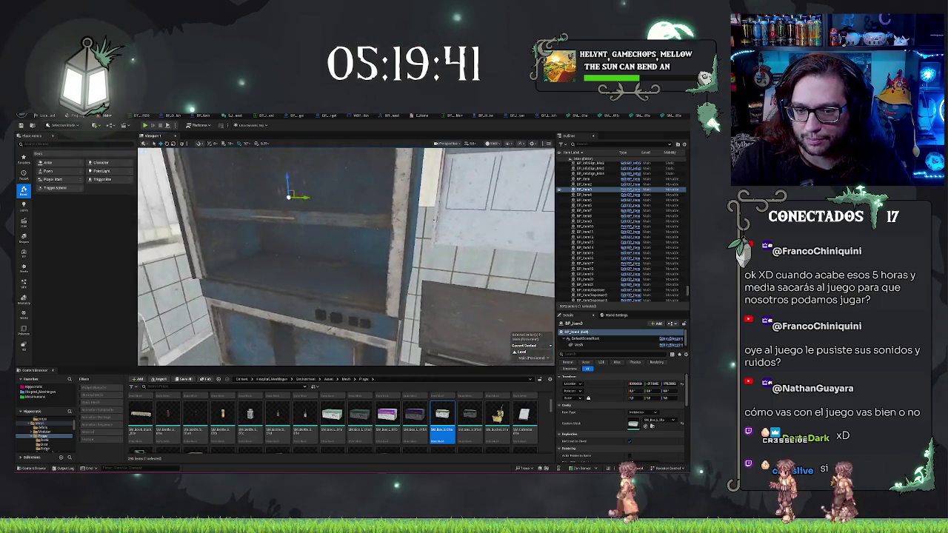
key("f")
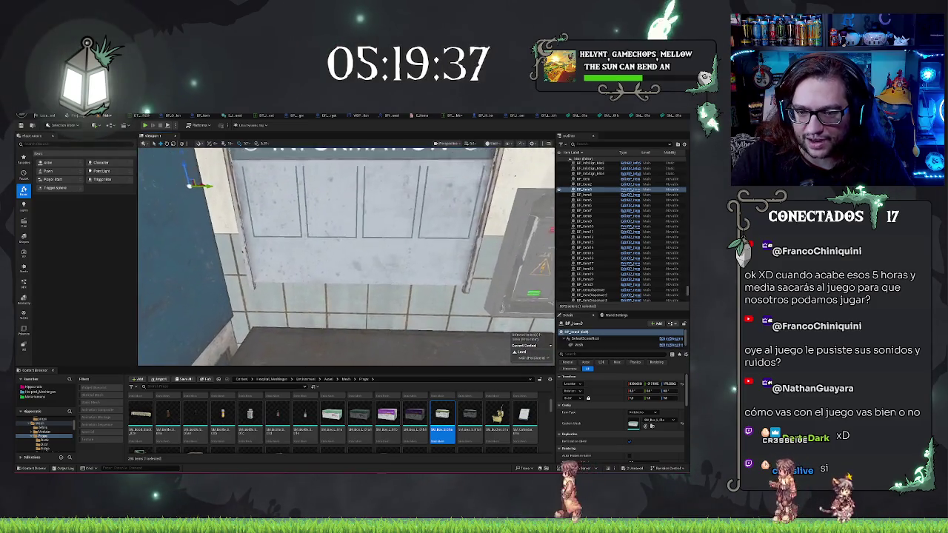
left_click_drag(346, 256, 345, 282)
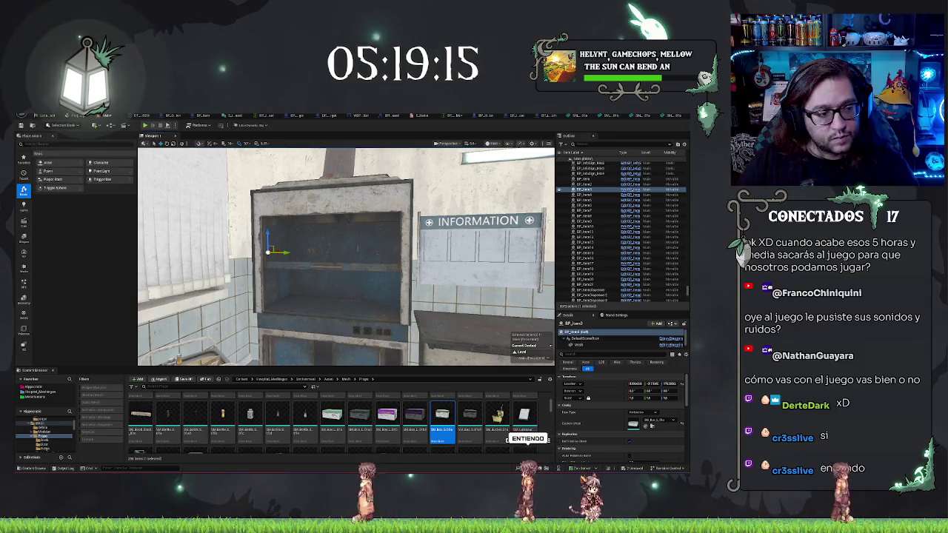
mouse_move(342, 248)
left_mouse_down()
mouse_move(314, 299)
mouse_move(335, 269)
left_mouse_up()
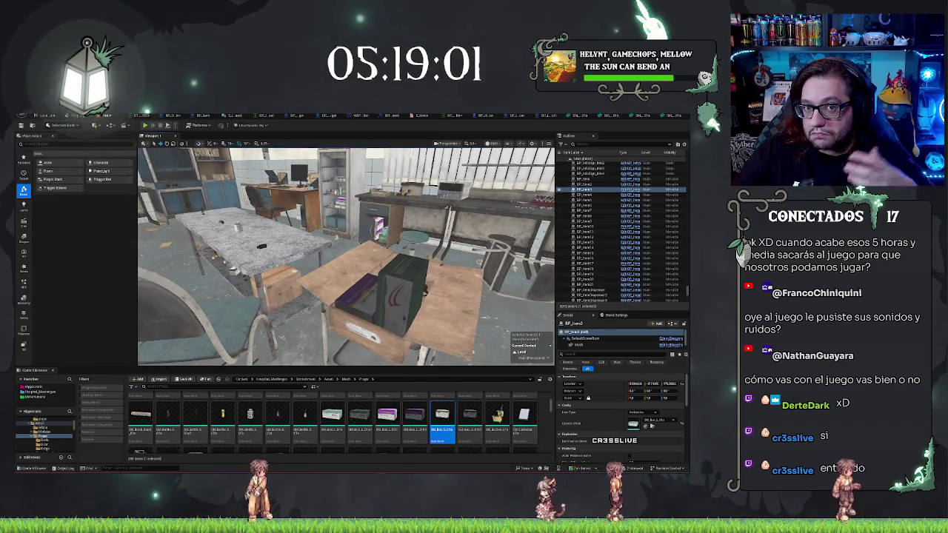
- Browse to the table's cardboard box asset and open its mesh
left_click(393, 289)
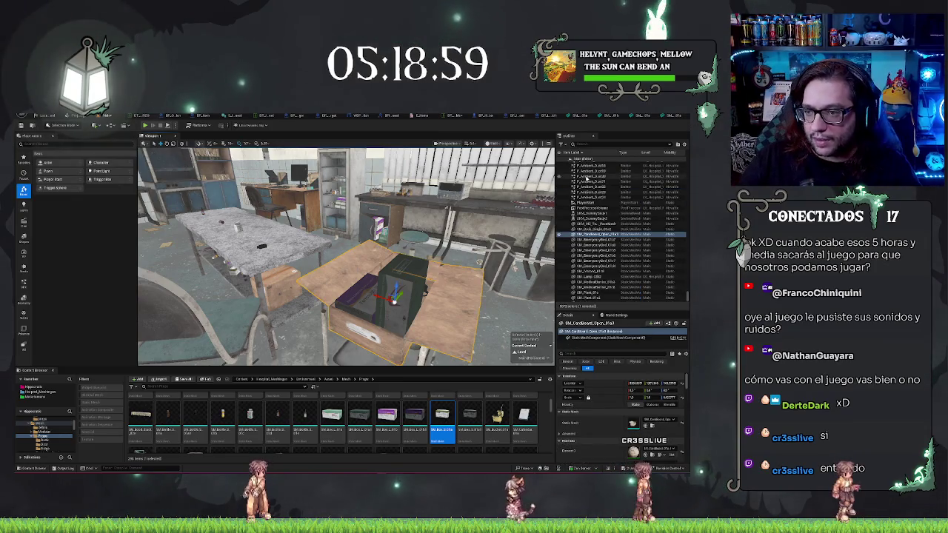
right_click(586, 236)
left_click(607, 251)
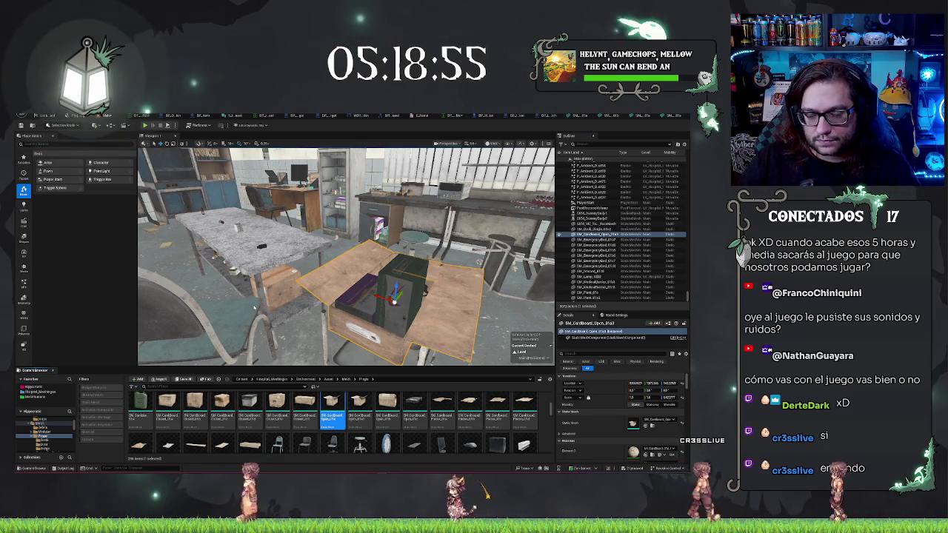
double_click(333, 413)
- Zoom in on the cardboard box and turn on the simple collision display
left_click_drag(274, 325, 430, 363)
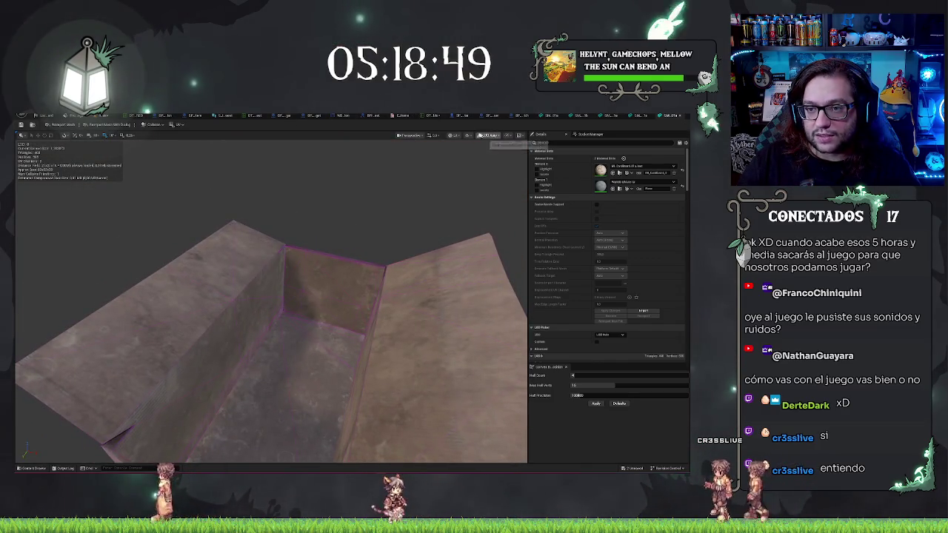
left_click(488, 136)
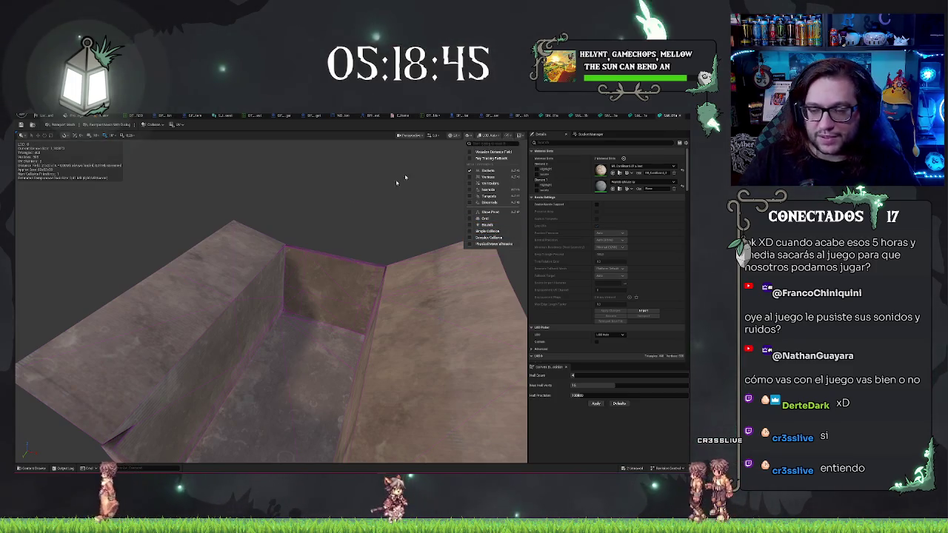
scroll(377, 288, "down", 10)
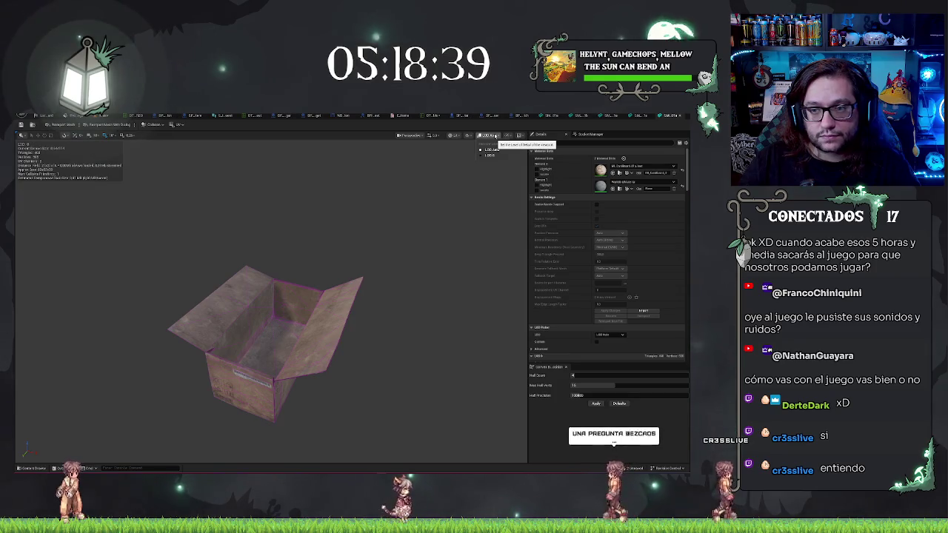
left_click(469, 135)
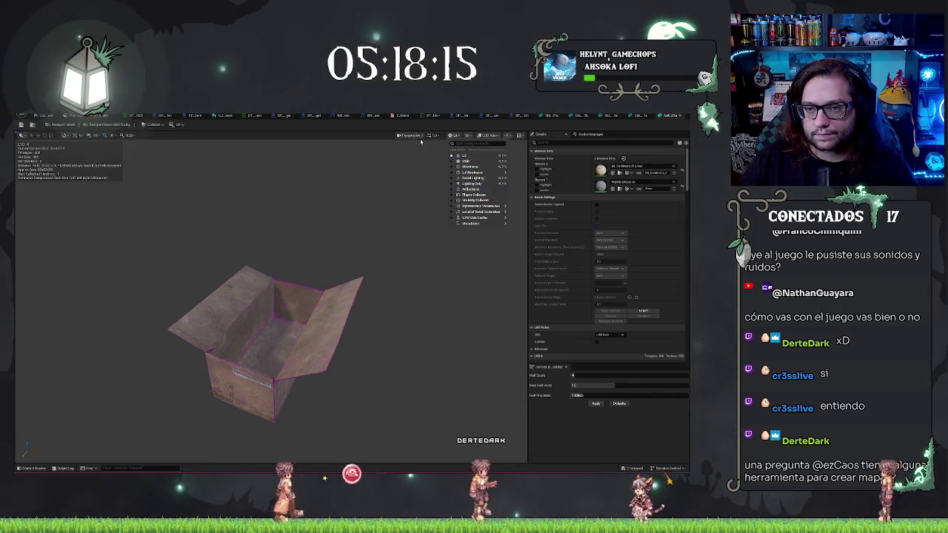
left_click(468, 136)
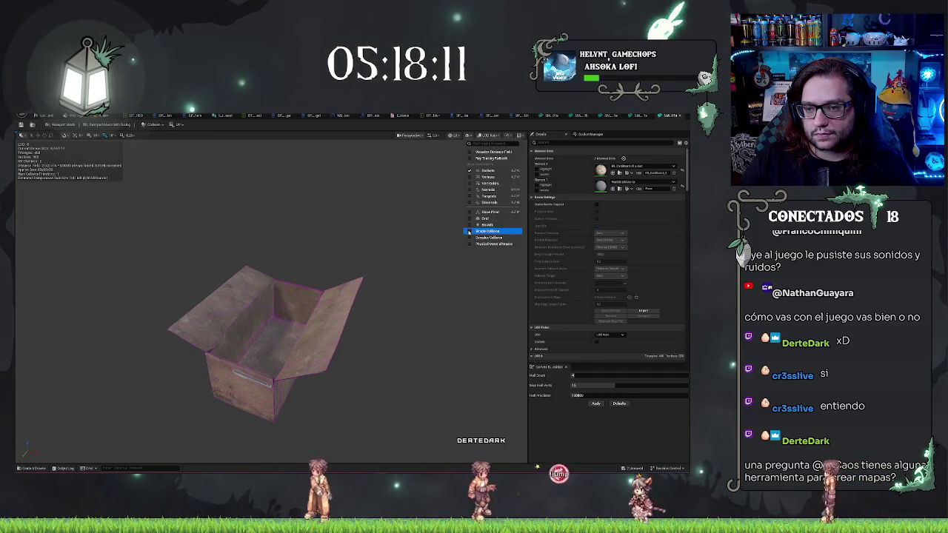
left_click(437, 266)
- Apply a Collision menu entry, reframe the whole box, and reopen the Collision menu
left_click_drag(436, 267, 415, 260)
scroll(247, 199, "up", 5)
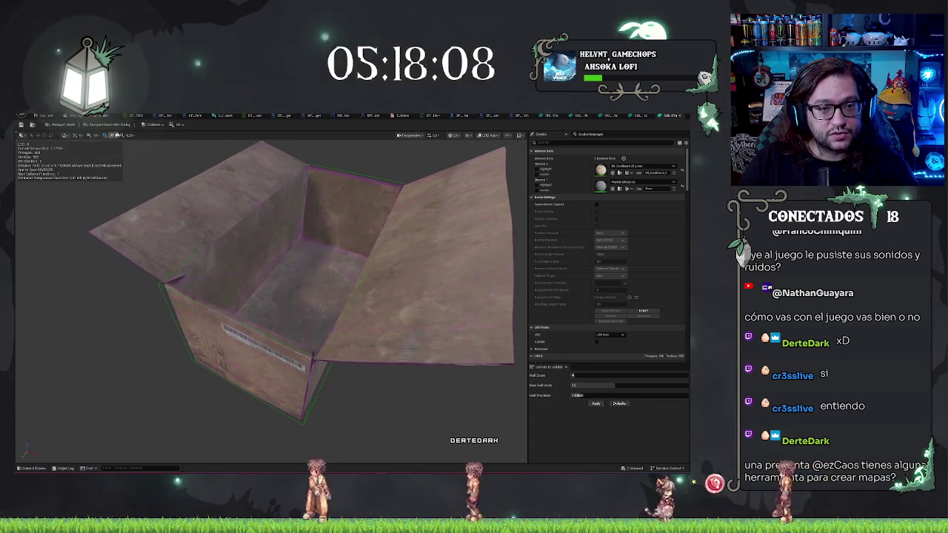
left_click(148, 124)
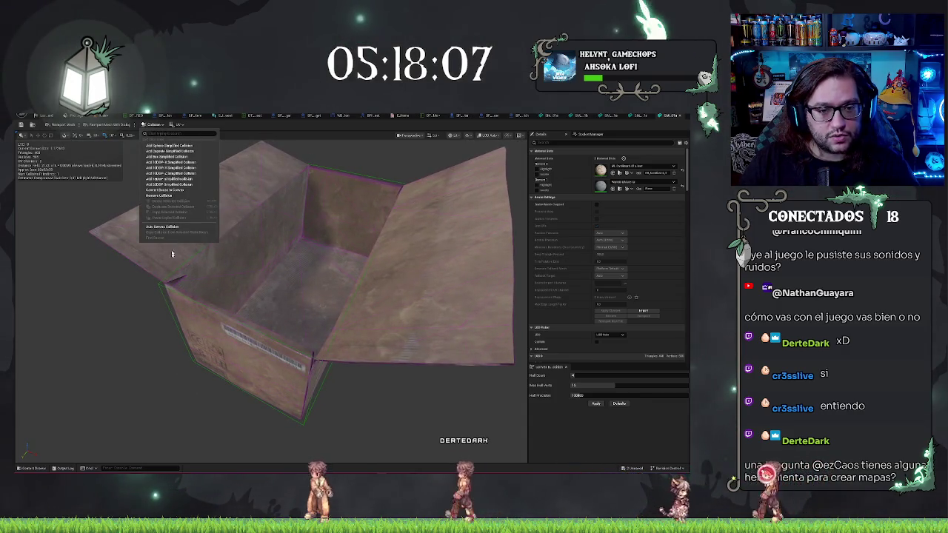
left_click(167, 193)
left_click_drag(311, 280, 248, 280)
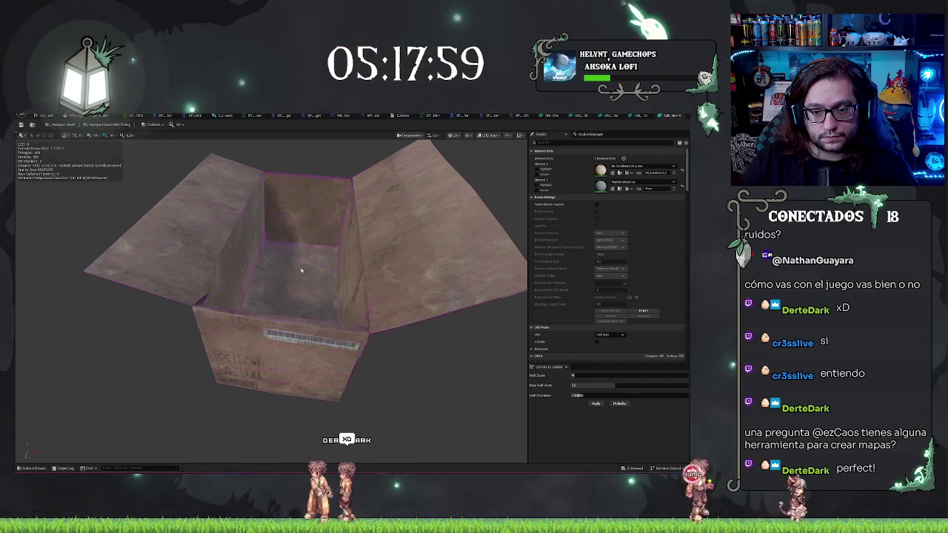
left_click_drag(301, 271, 319, 297)
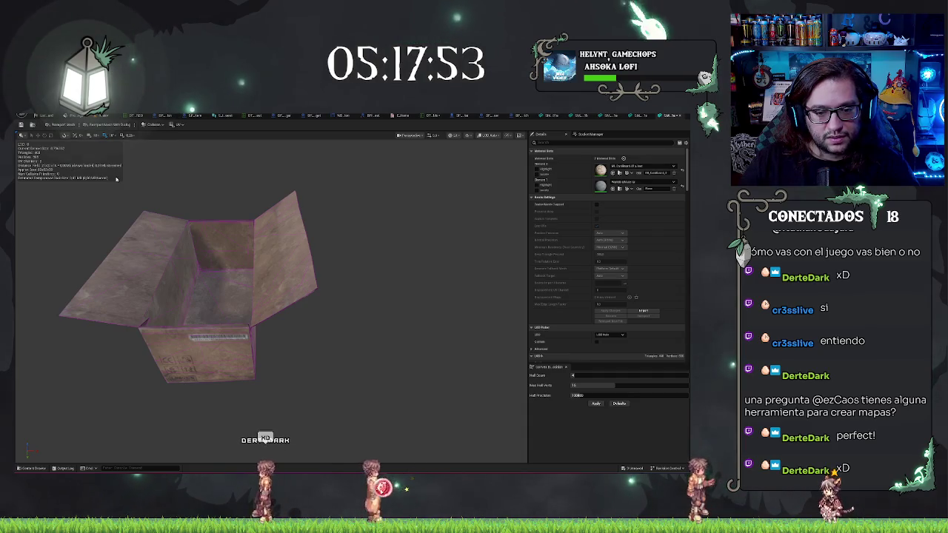
left_click_drag(115, 179, 148, 180)
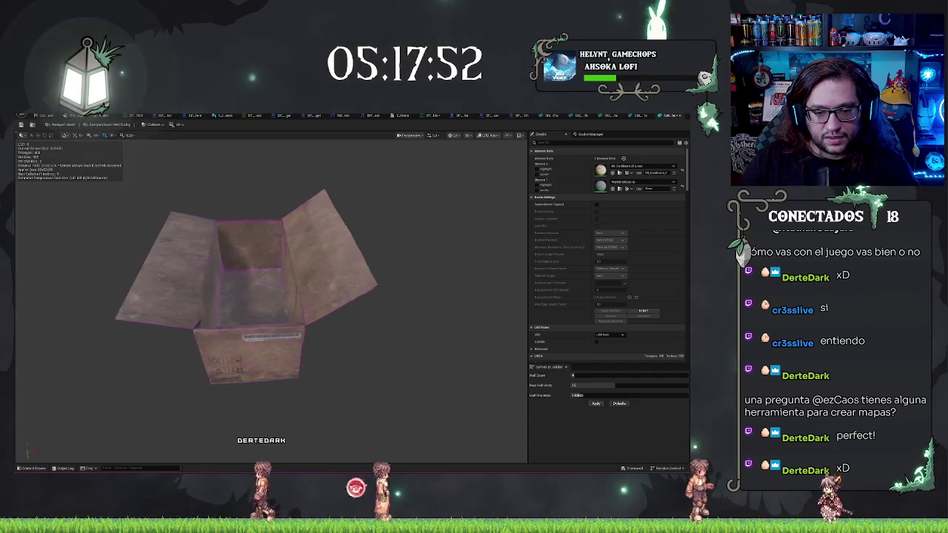
left_click(158, 125)
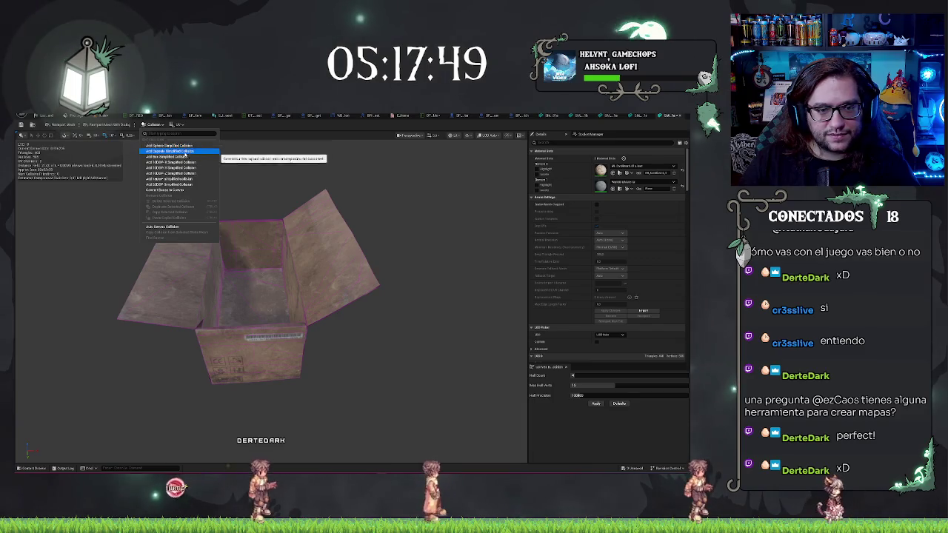
- Add a simplified box collision around the cardboard box
left_click(184, 158)
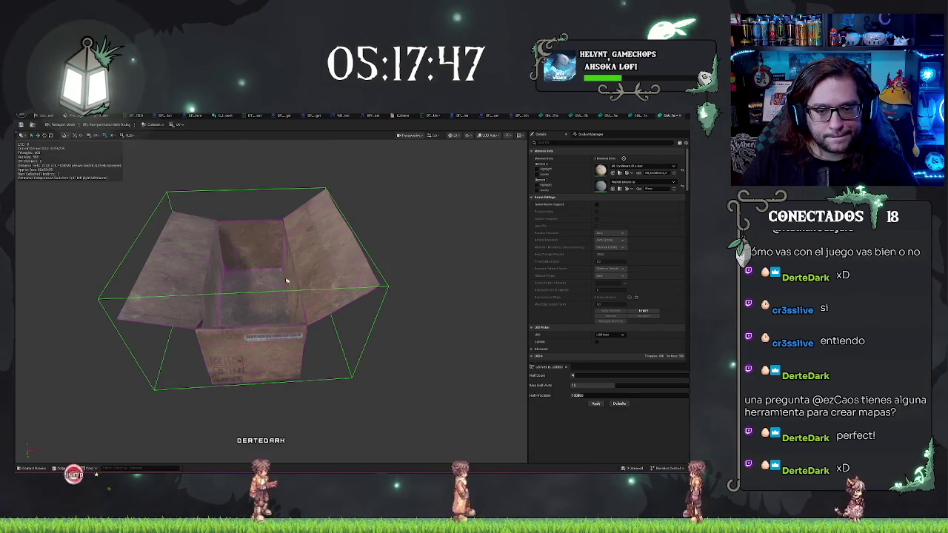
left_click_drag(282, 282, 314, 271)
scroll(314, 271, "up", 3)
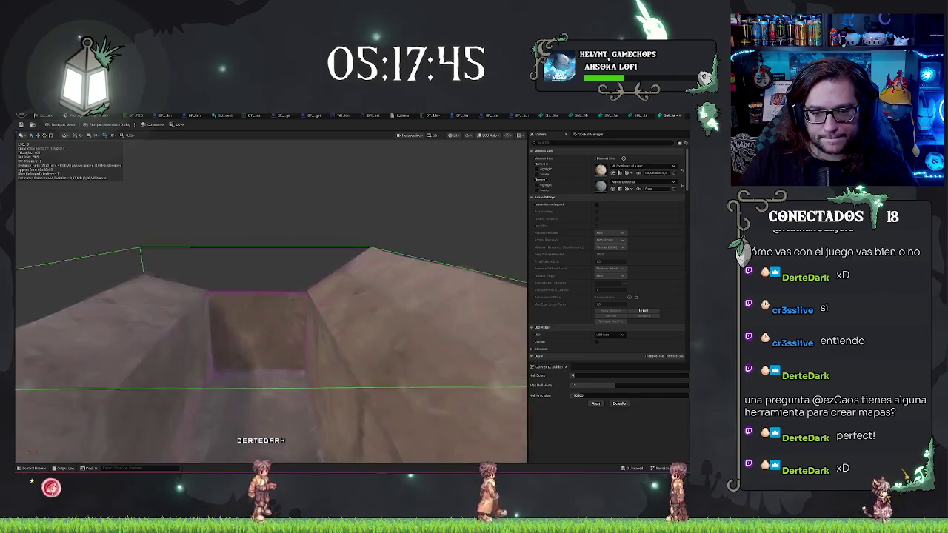
scroll(313, 271, "down", 5)
scroll(326, 342, "up", 2)
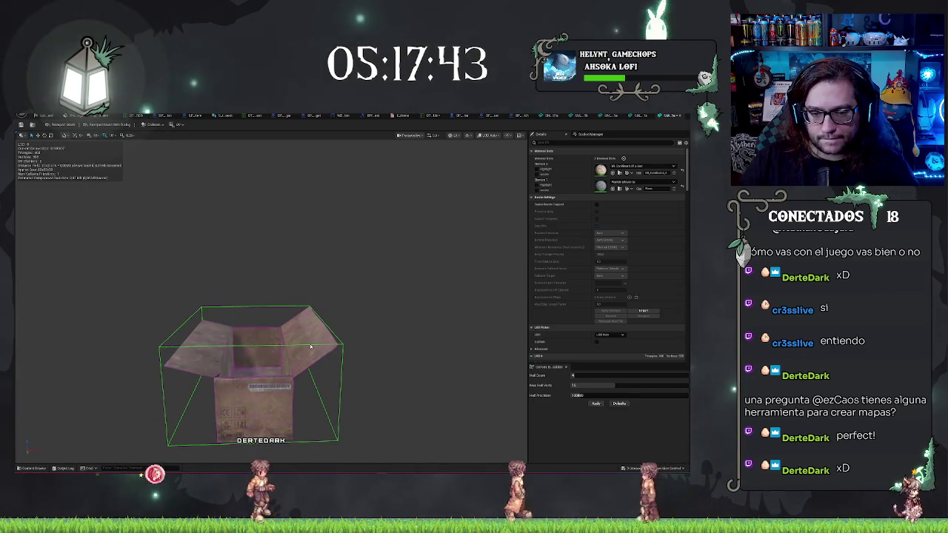
mouse_move(190, 296)
left_mouse_down()
mouse_move(406, 275)
mouse_move(326, 254)
left_mouse_up()
scroll(326, 254, "down", 3)
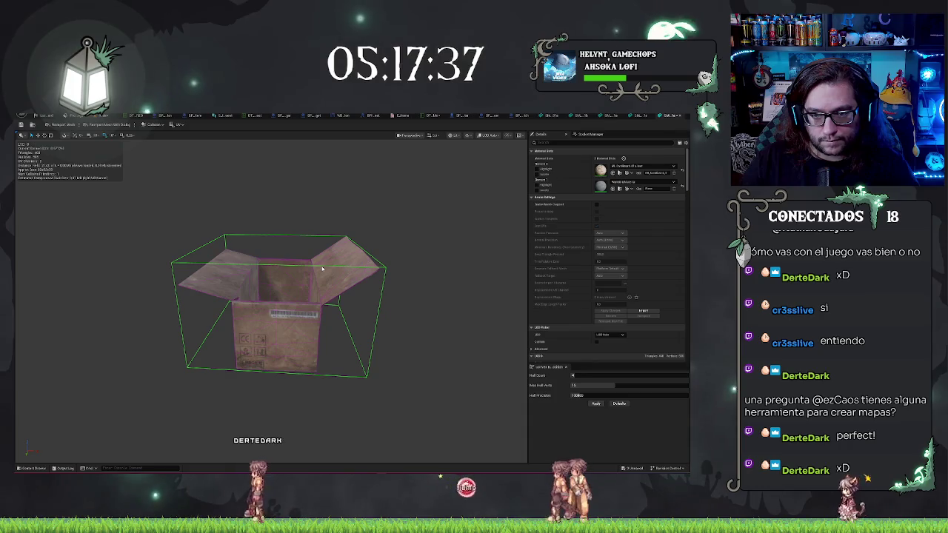
left_click_drag(197, 214, 226, 229)
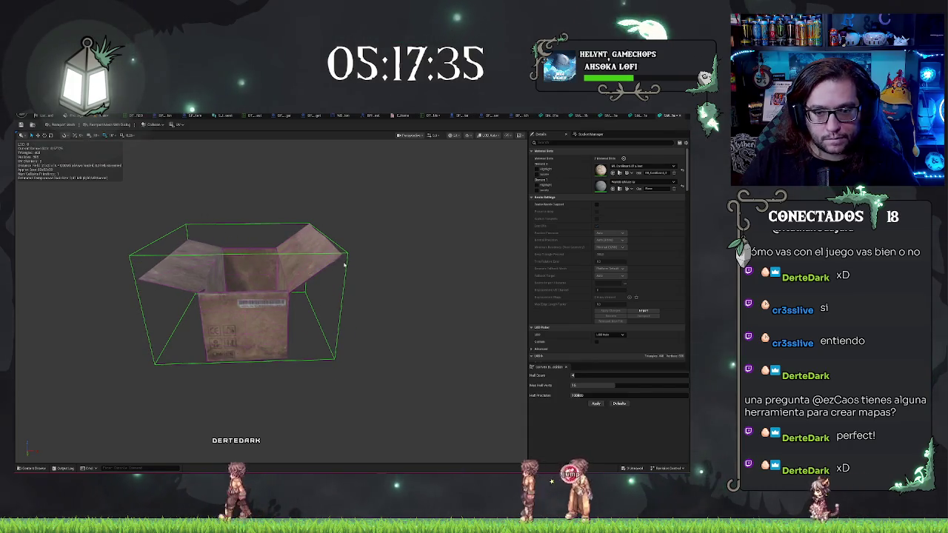
- Shrink the collision box into a thin slab, then move and tilt it onto the right flap
left_click(246, 281)
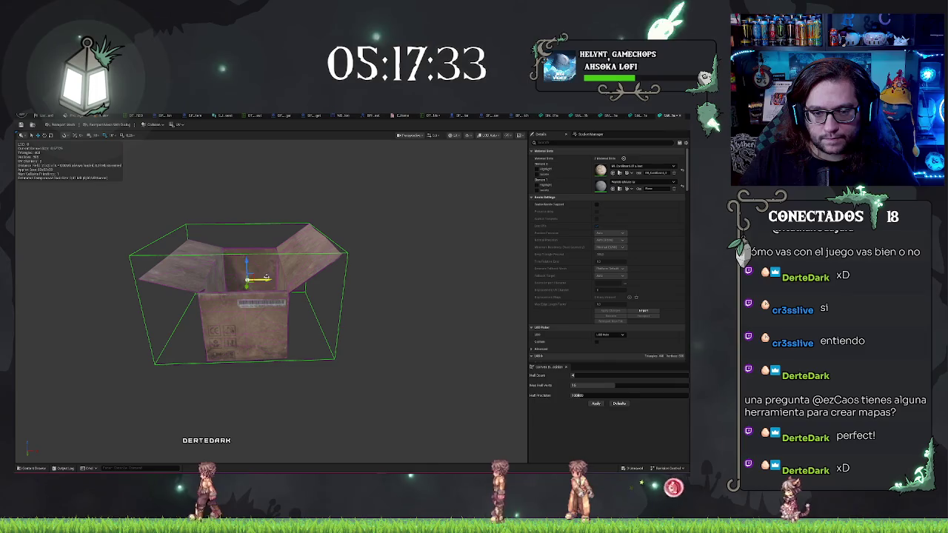
key("ctrl+z")
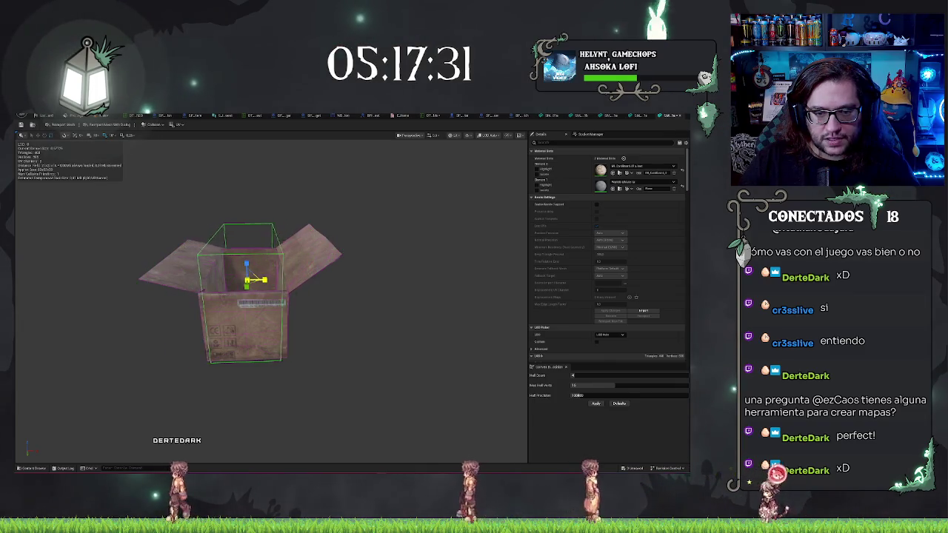
key("ctrl+z")
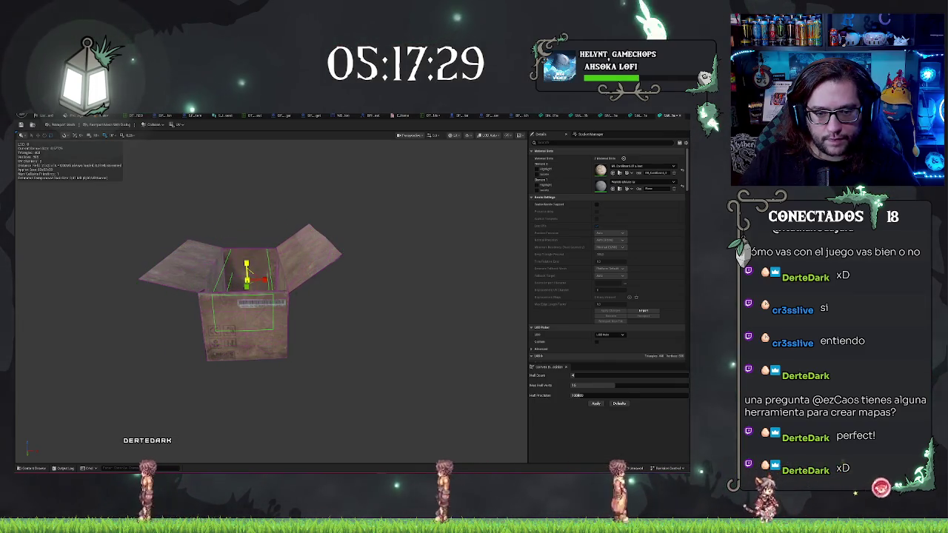
left_click_drag(263, 284, 322, 281)
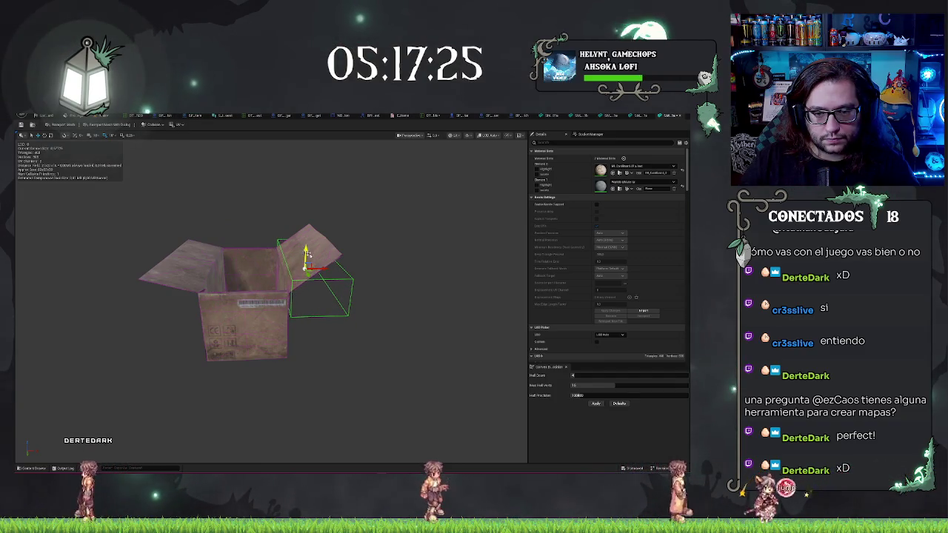
key("e")
mouse_move(304, 244)
left_mouse_down()
mouse_move(282, 252)
mouse_move(309, 261)
mouse_move(304, 244)
mouse_move(328, 231)
mouse_move(289, 259)
left_mouse_up()
key("w")
key("e")
- Tilt a collision slab along the left flap and correct the right flap's rotation
mouse_move(222, 278)
left_mouse_down()
mouse_move(316, 277)
mouse_move(185, 269)
mouse_move(216, 290)
left_mouse_up()
key("w")
left_click_drag(333, 333, 275, 333)
scroll(296, 296, "up", 3)
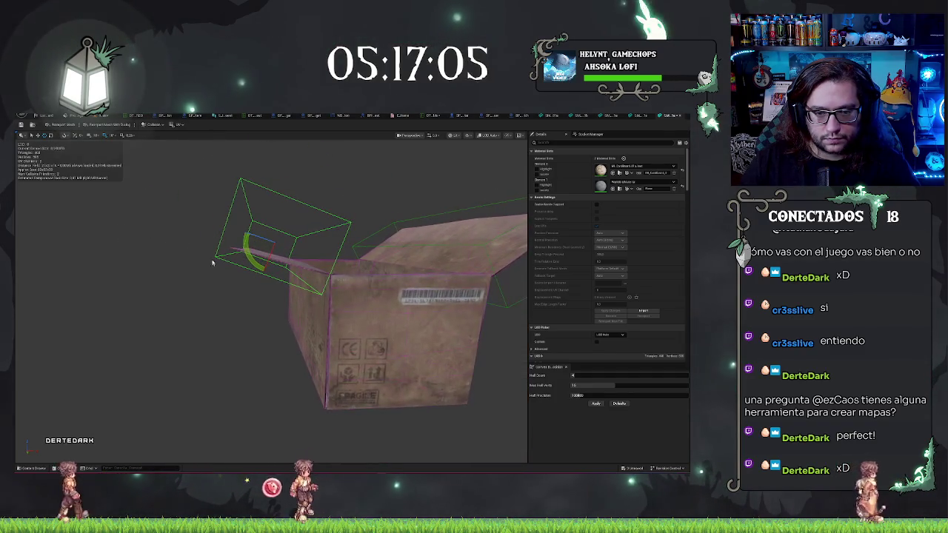
key("w")
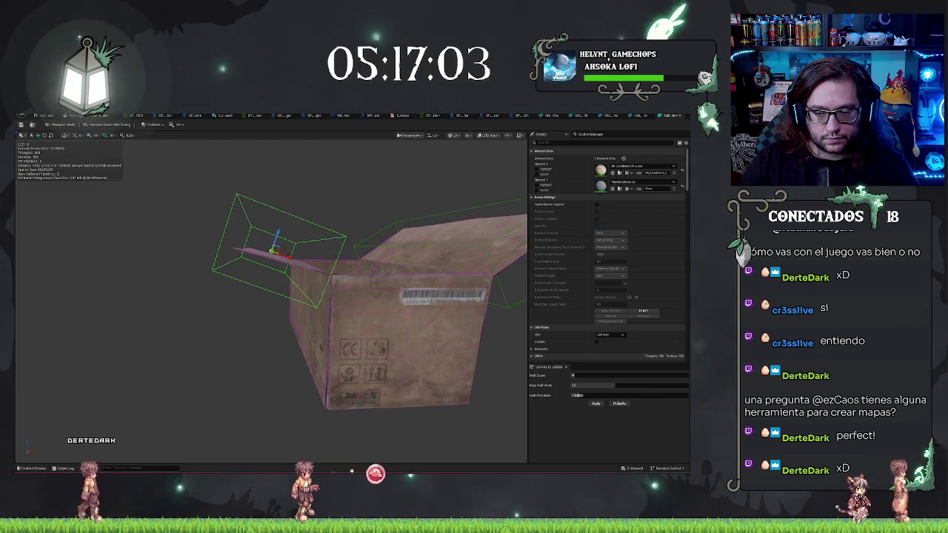
scroll(274, 320, "down", 5)
key("e")
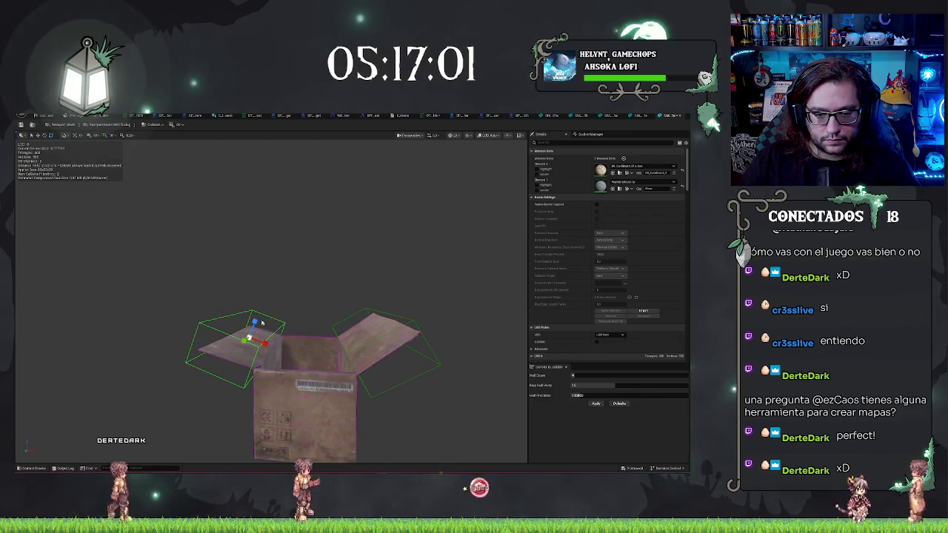
key("w")
key("ctrl+z")
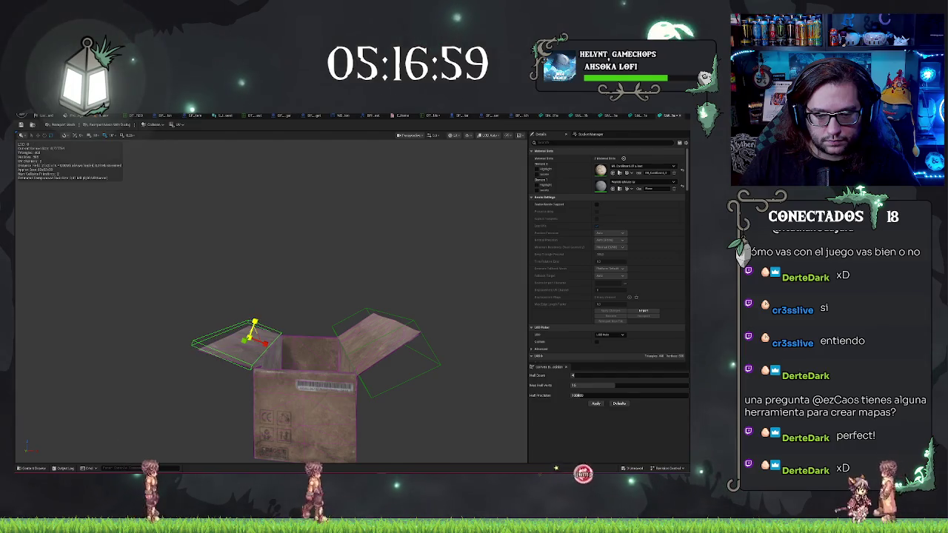
left_click(364, 345)
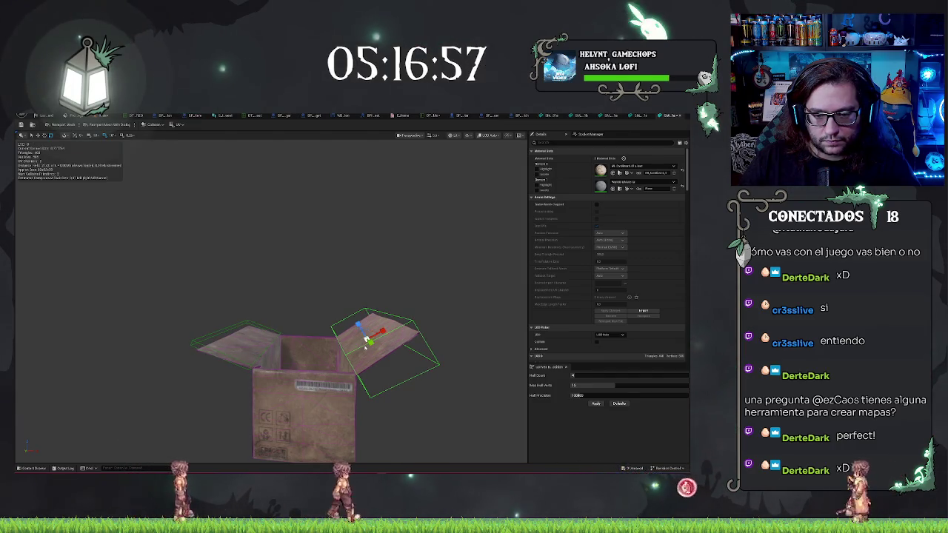
key("ctrl+z")
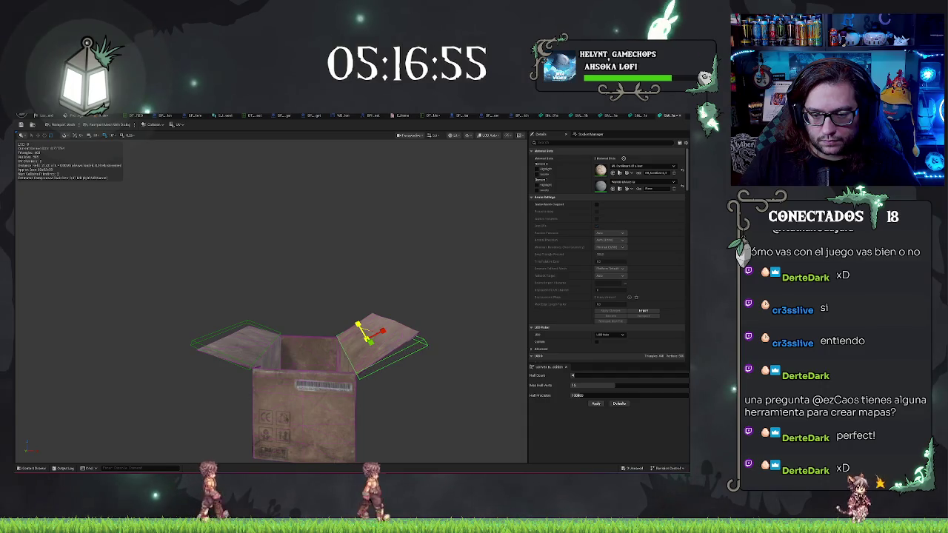
key("e")
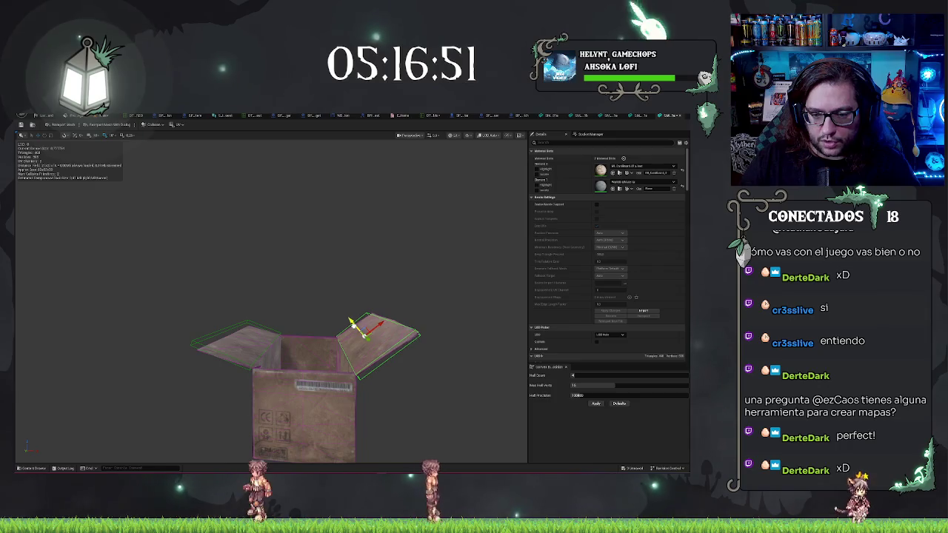
left_click_drag(384, 379, 319, 359)
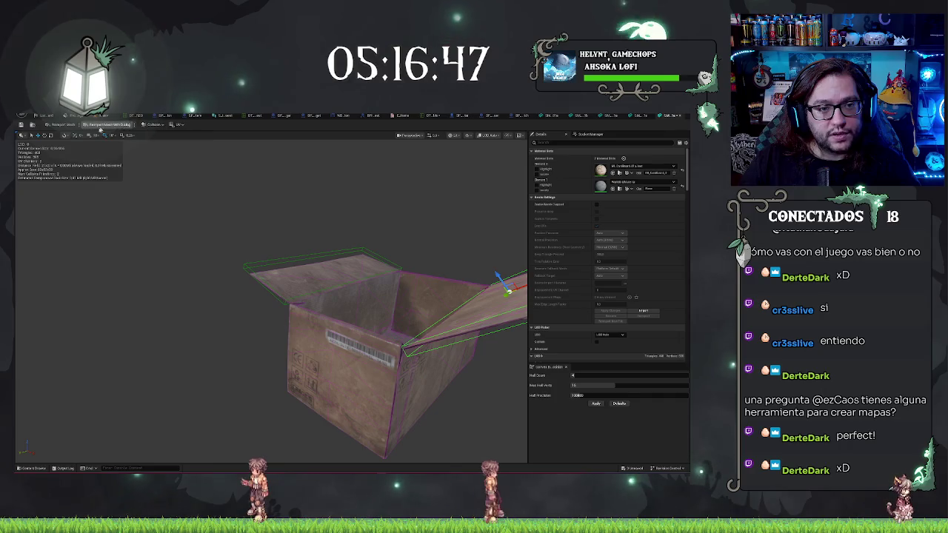
- Add another box collision, stand it upright, and move it onto the left wall
left_click(153, 124)
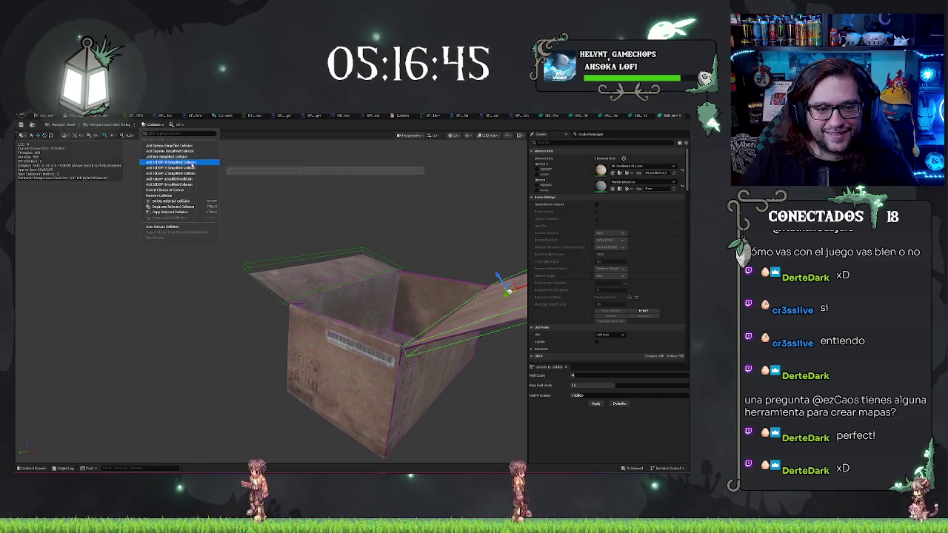
left_click(170, 162)
left_click_drag(317, 294, 330, 261)
key("w")
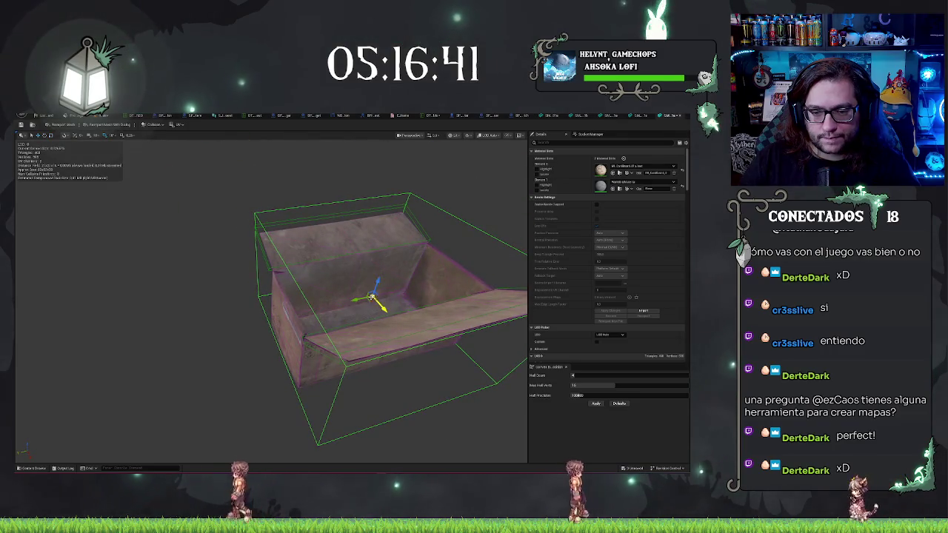
left_click_drag(379, 304, 355, 298)
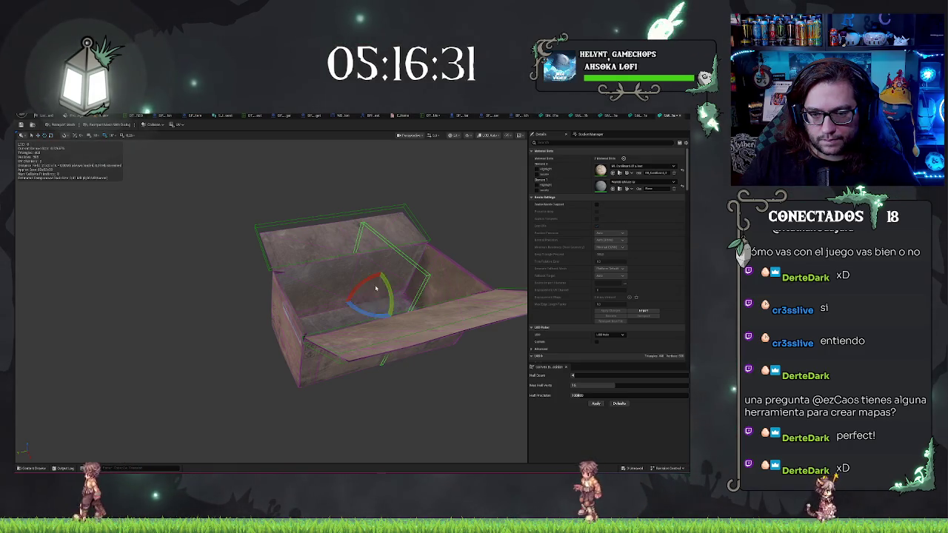
key("w")
key("w")
mouse_move(356, 299)
left_mouse_down()
mouse_move(263, 321)
mouse_move(274, 330)
left_mouse_up()
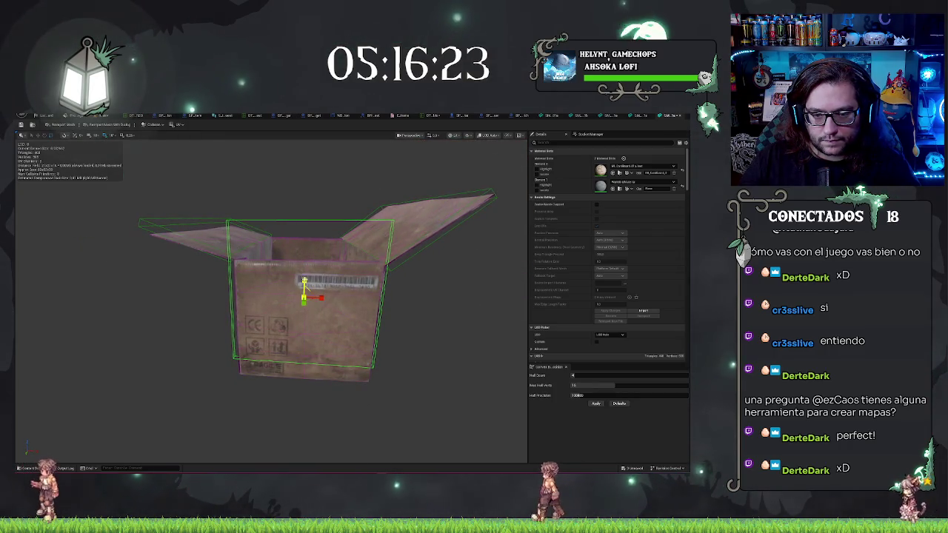
- Lower the front wall collision to wall height and check the other wall boxes
left_click(281, 259)
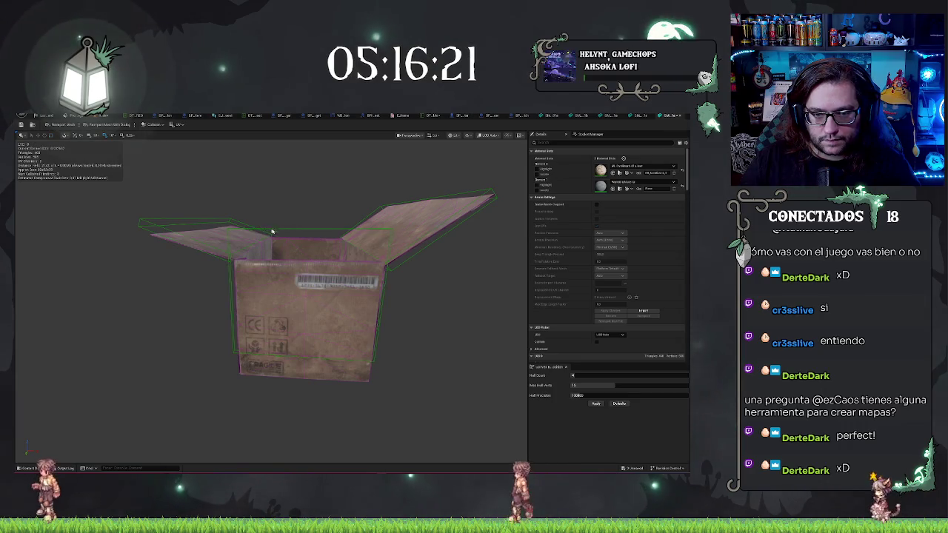
left_click(282, 259)
left_click_drag(306, 271, 307, 305)
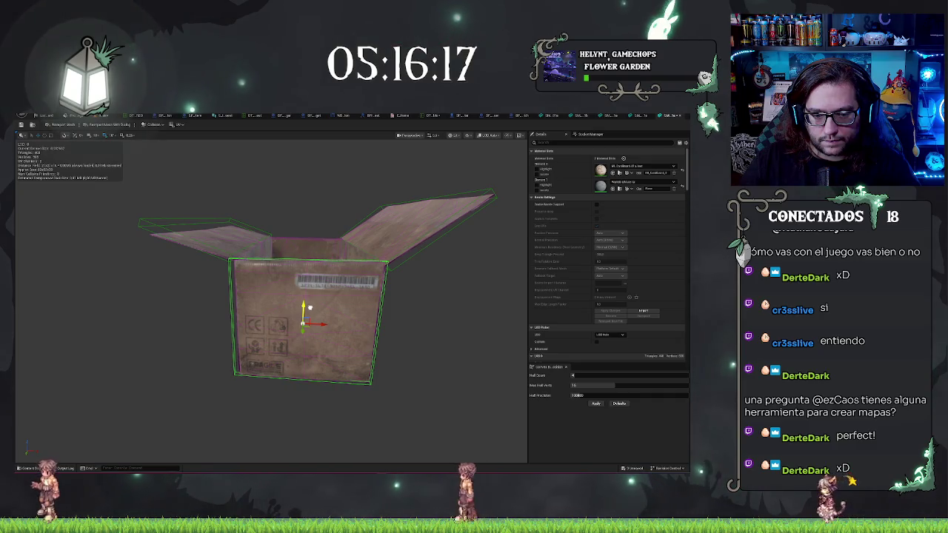
mouse_move(420, 333)
left_mouse_down()
mouse_move(355, 333)
mouse_move(150, 273)
left_mouse_up()
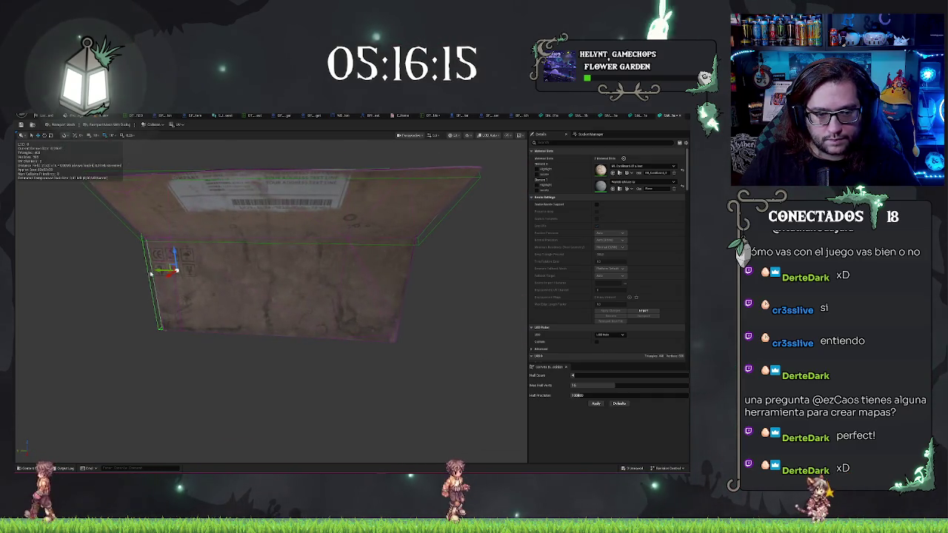
left_click(290, 290)
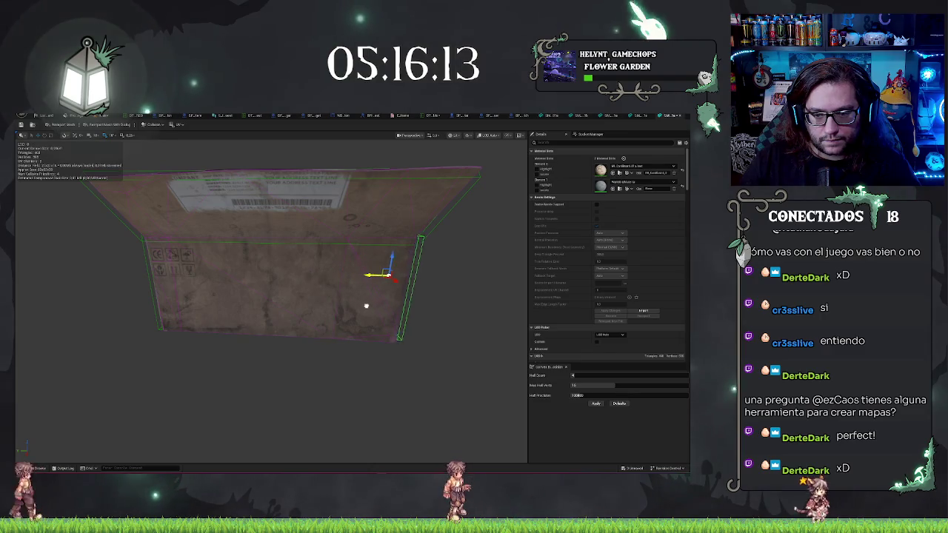
mouse_move(329, 345)
left_mouse_down()
mouse_move(326, 374)
mouse_move(331, 334)
mouse_move(334, 363)
mouse_move(335, 347)
mouse_move(315, 345)
mouse_move(364, 377)
mouse_move(307, 345)
mouse_move(289, 318)
mouse_move(393, 176)
mouse_move(74, 329)
mouse_move(55, 328)
mouse_move(201, 307)
mouse_move(356, 319)
mouse_move(482, 268)
left_mouse_up()
key("f")
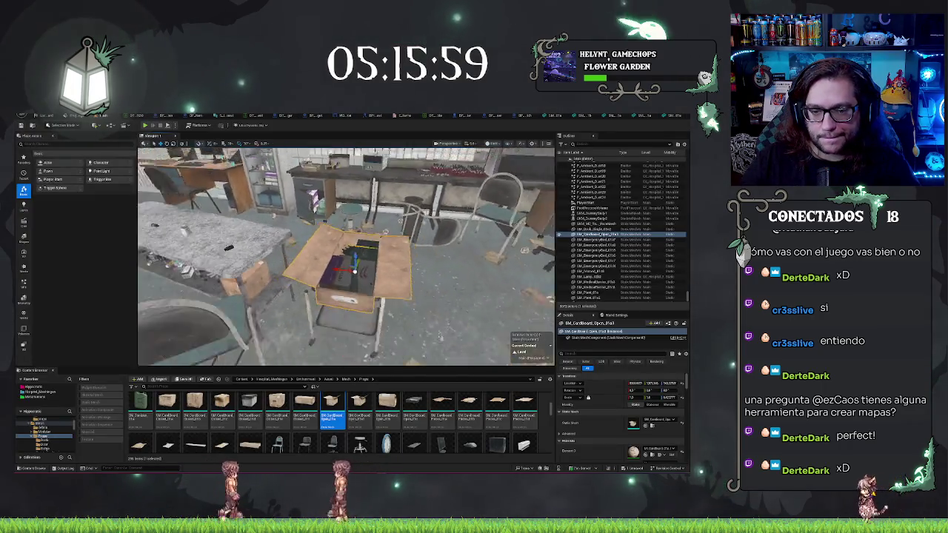
- Start a Play In Editor session of the hospital level with Alt+P
right_click(341, 340)
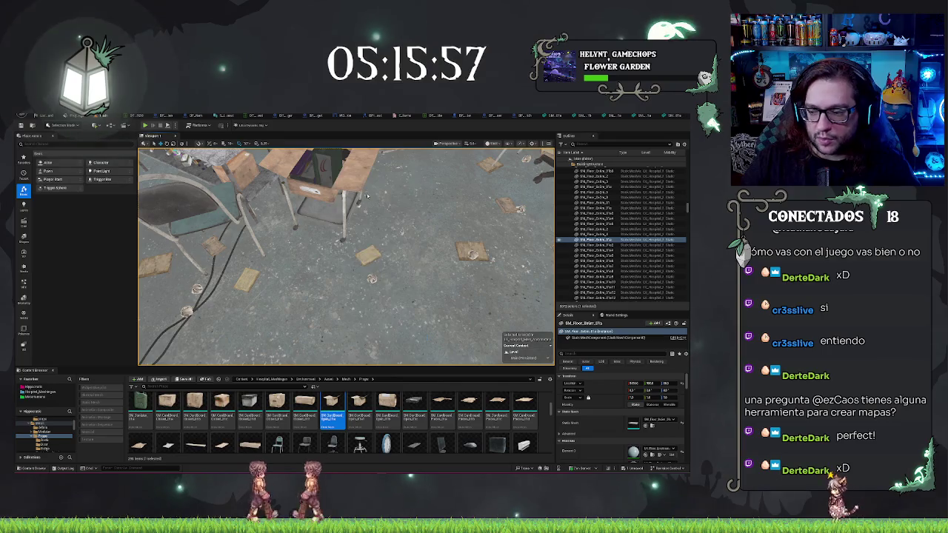
key("alt+p")
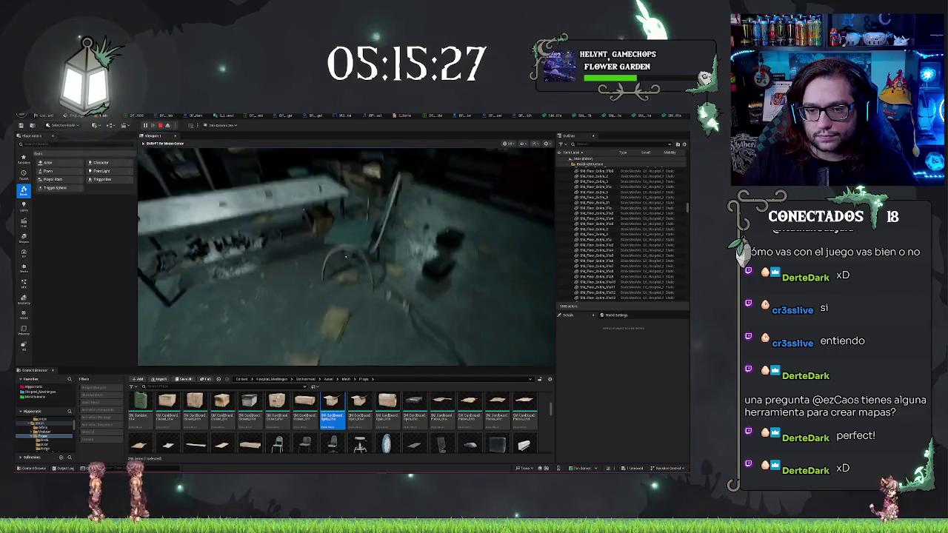
- Stop the play session, select each table dispenser, and move the fourth one up-left
key("Escape")
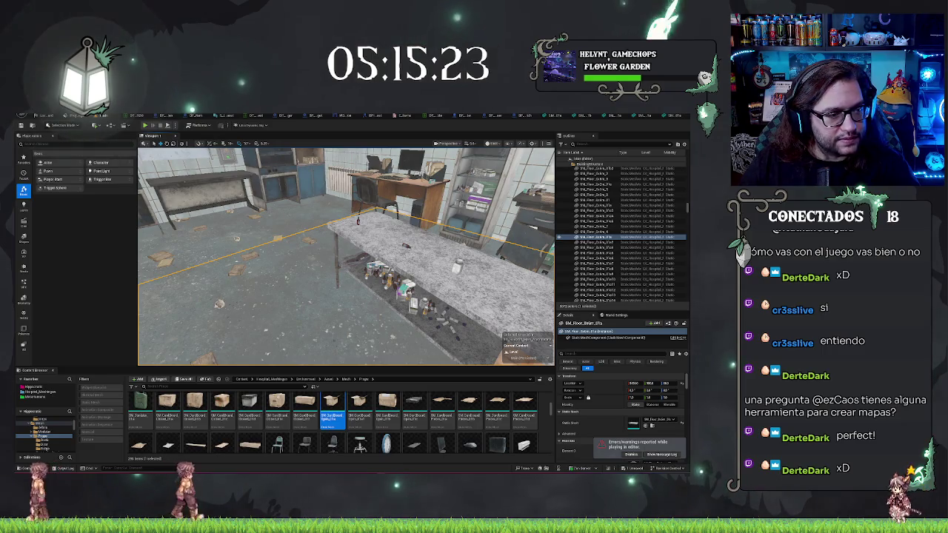
key("alt+p")
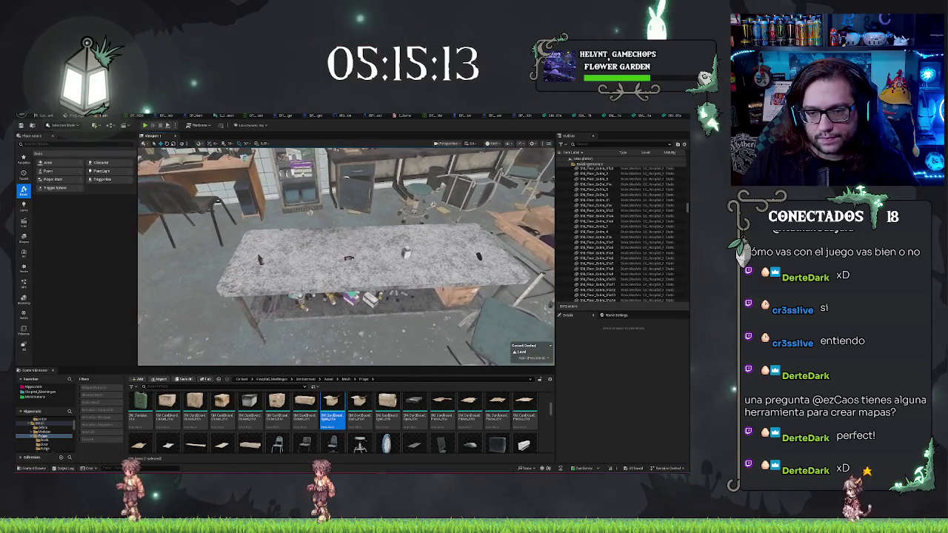
left_click(196, 259)
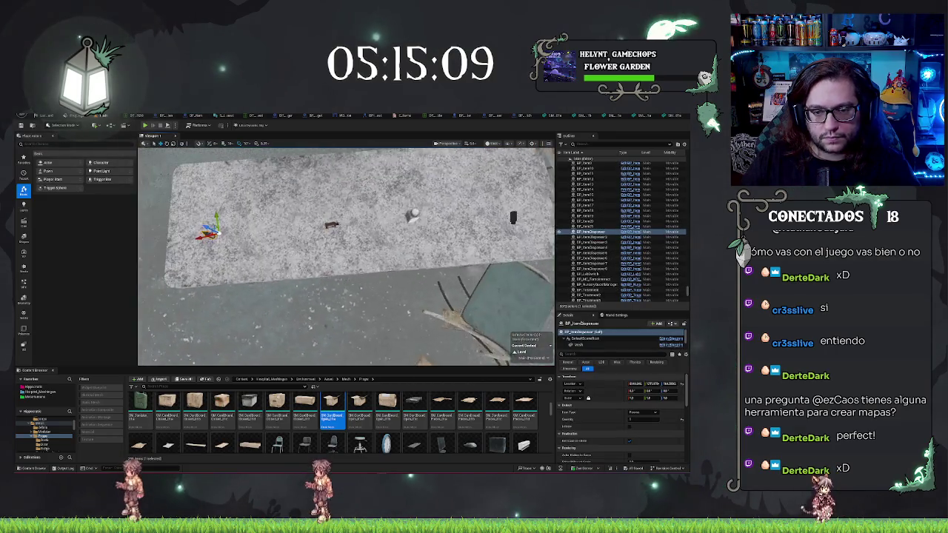
left_click(354, 224)
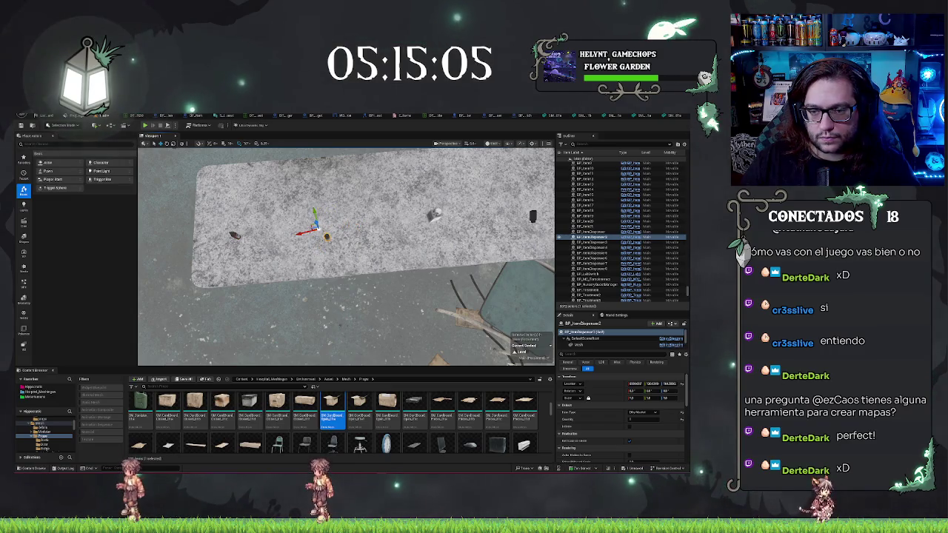
left_click(435, 215)
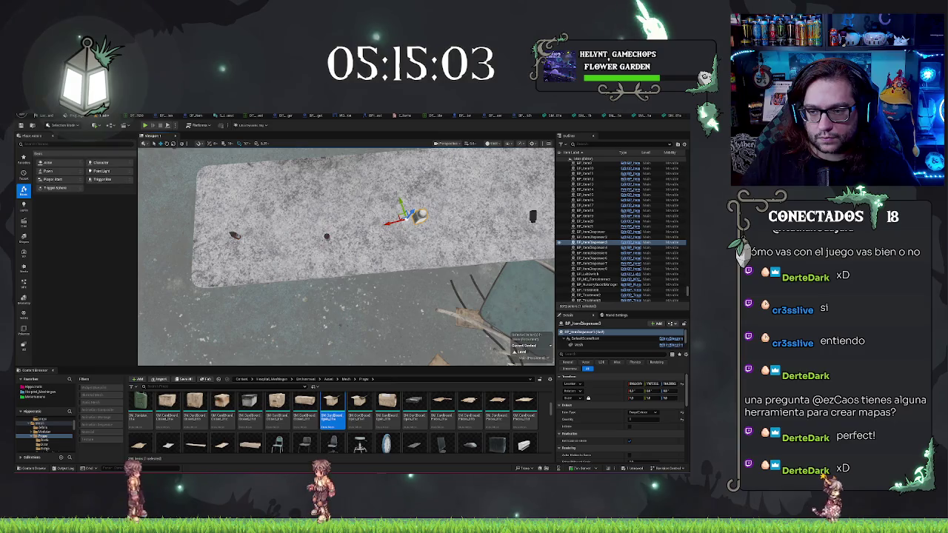
left_click(533, 216)
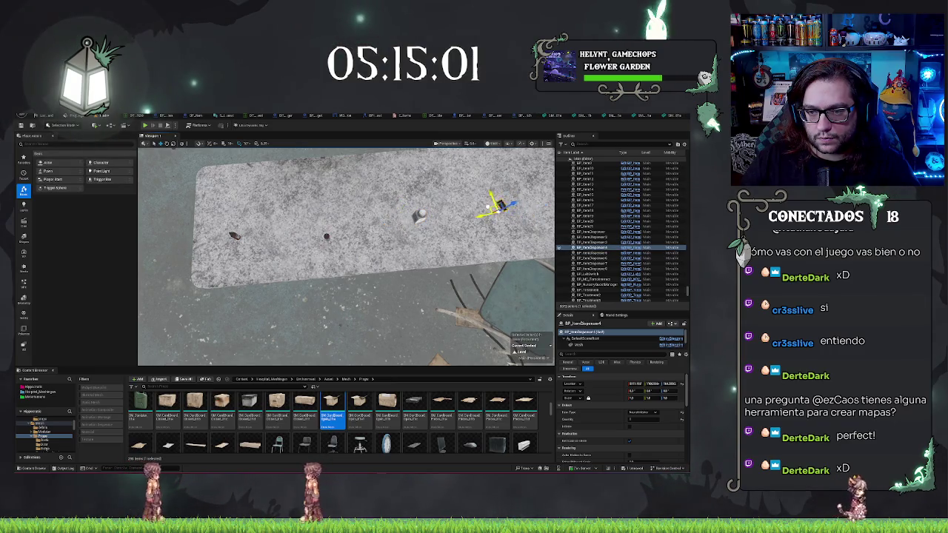
mouse_move(345, 256)
left_mouse_down()
mouse_move(385, 244)
mouse_move(356, 257)
left_mouse_up()
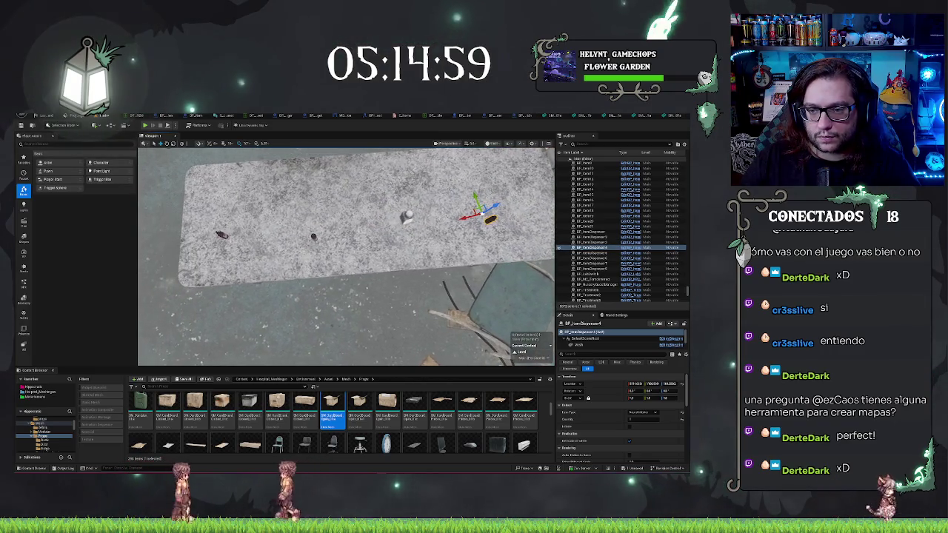
left_click_drag(461, 226, 440, 213)
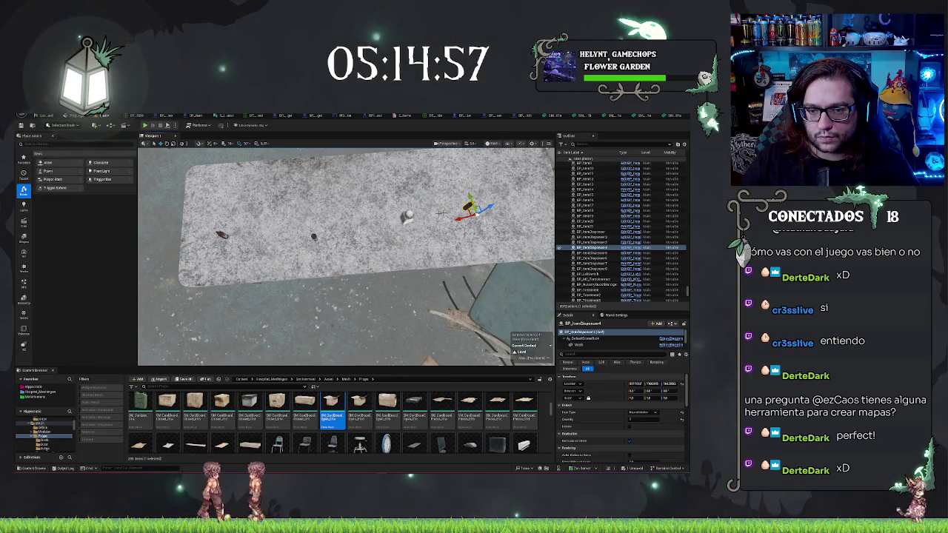
- Select all four dispensers together and raise their spawn Count
left_click(593, 237, "shift")
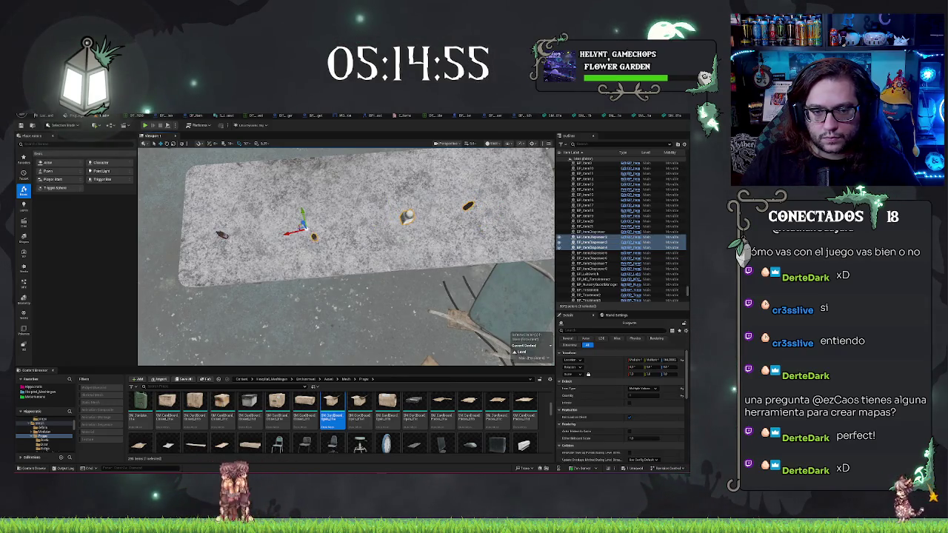
left_click(592, 232, "shift")
left_click_drag(641, 401, 663, 401)
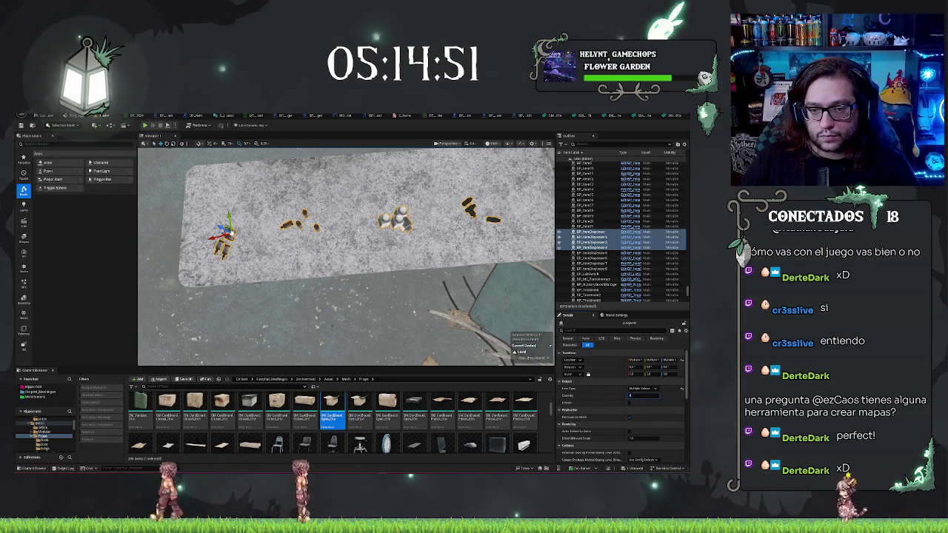
- Shift another dispenser slightly along the table and save the level
left_click(593, 242)
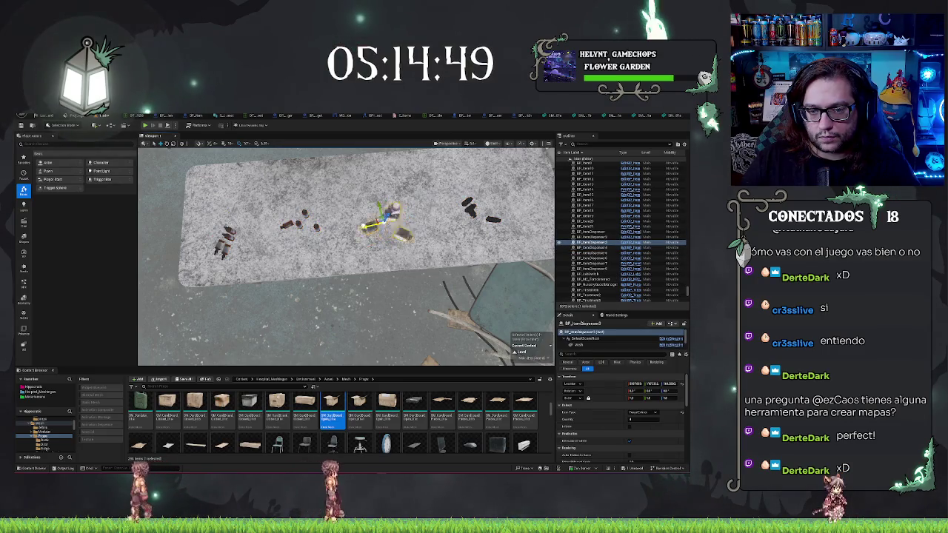
key("f")
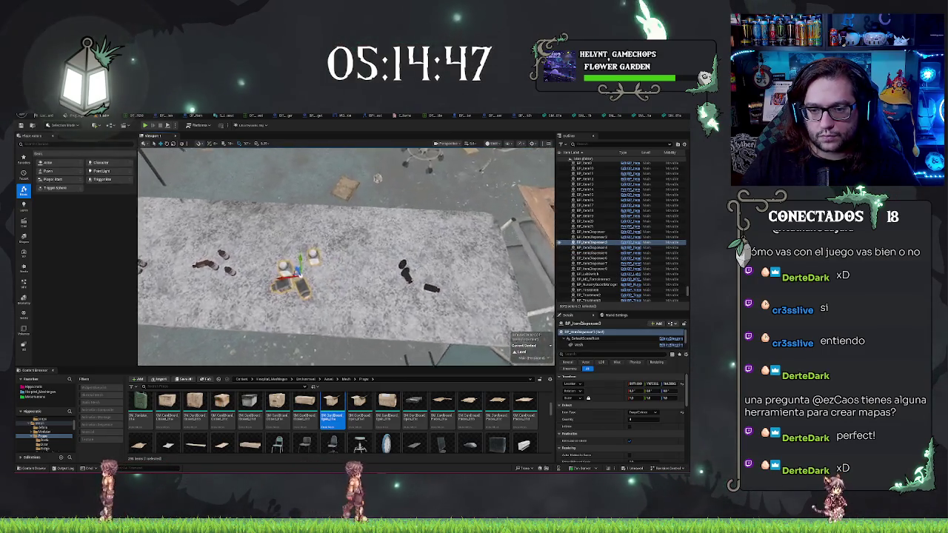
left_click(403, 303)
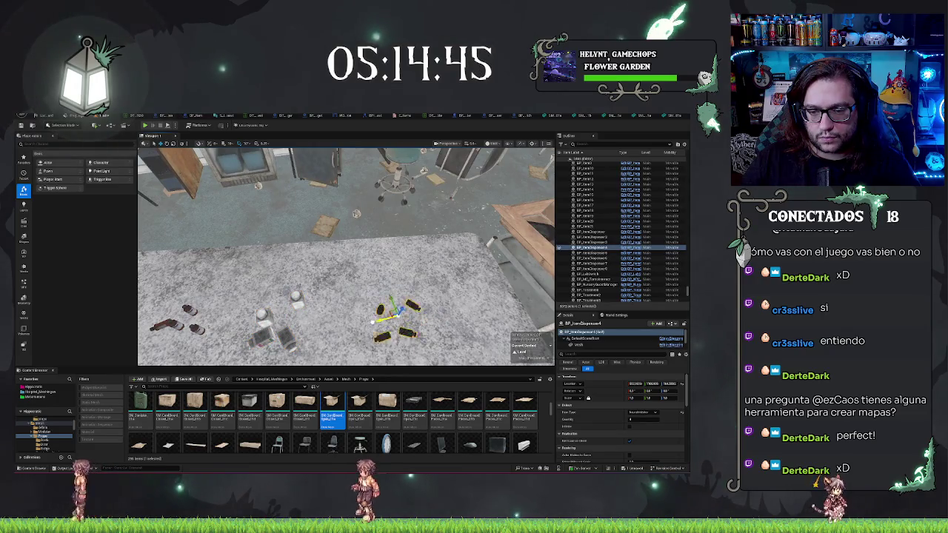
key("f")
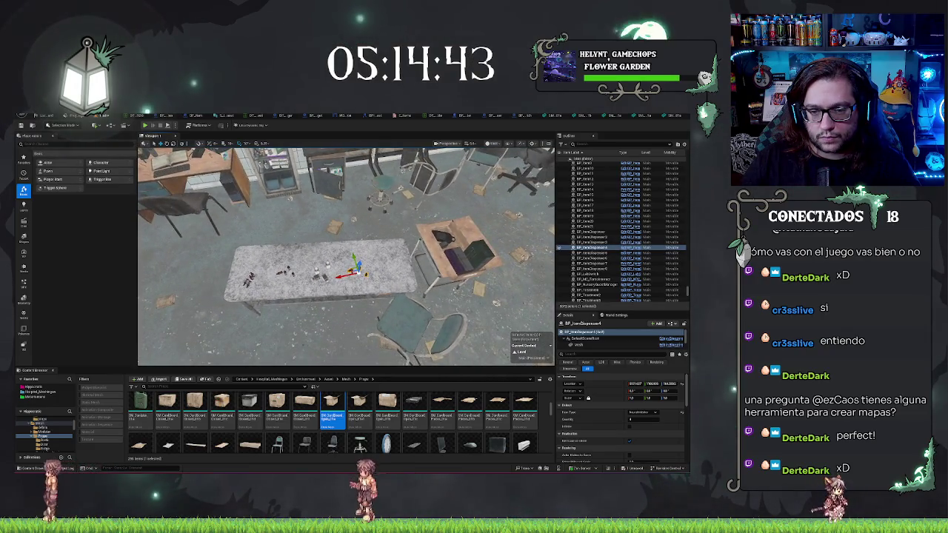
left_click_drag(363, 273, 377, 270)
scroll(348, 267, "up", 3)
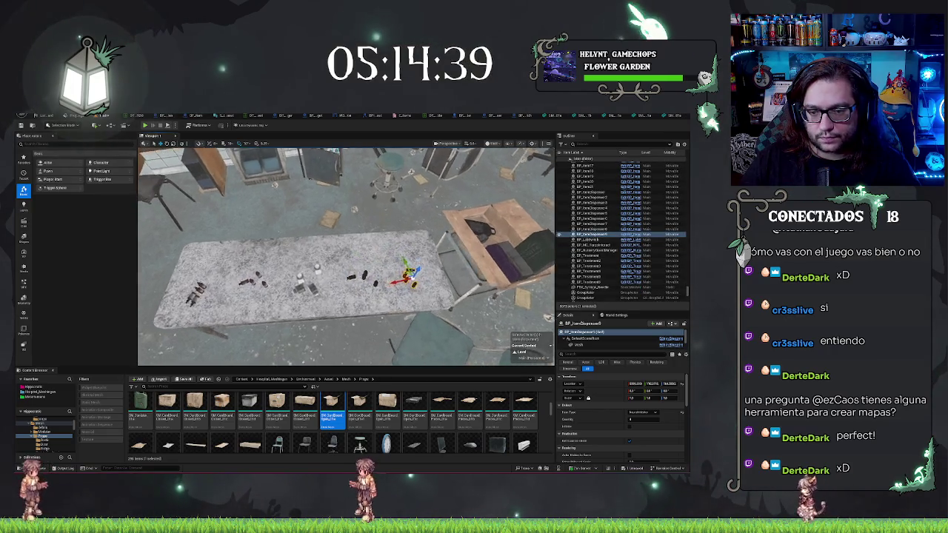
key("ctrl+s")
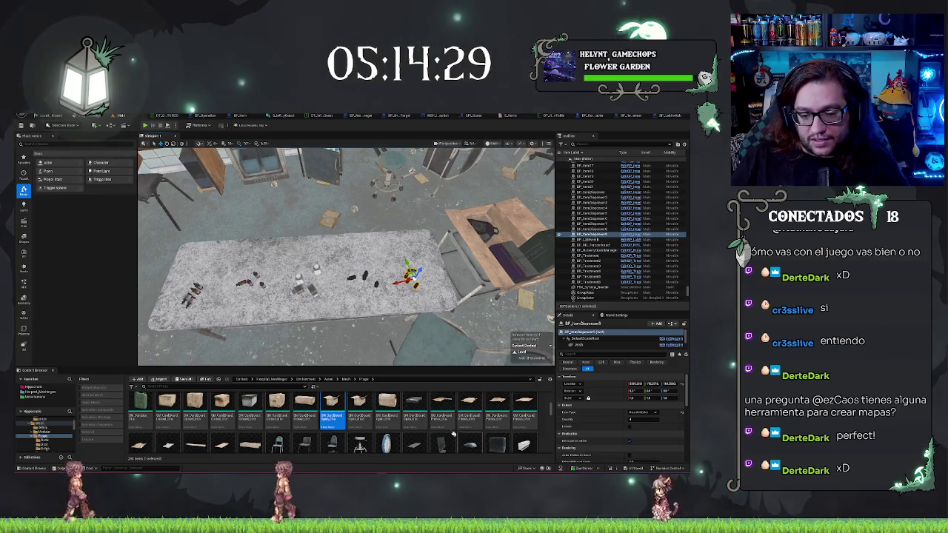
- Select the dispenser's Mesh component and browse to its mesh asset in the Content Browser
scroll(444, 431, "down", 5)
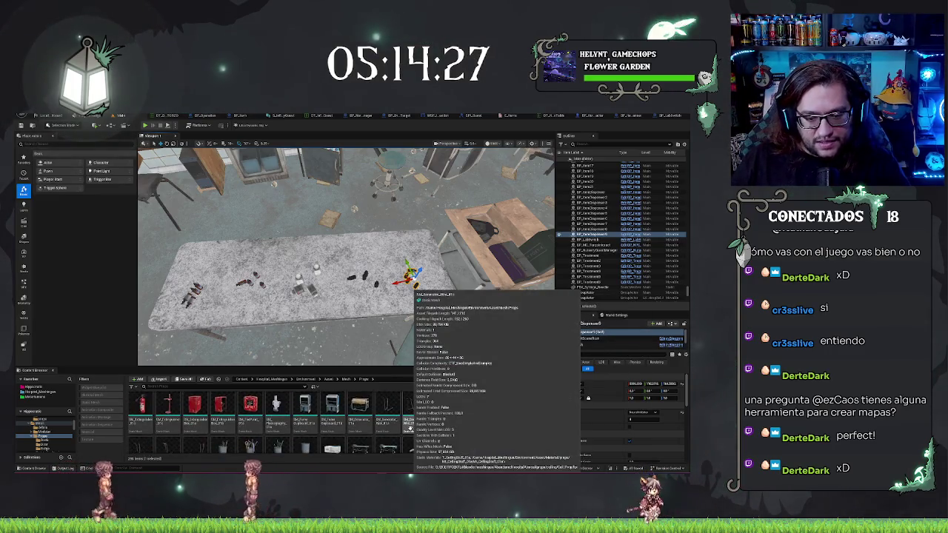
scroll(409, 428, "down", 5)
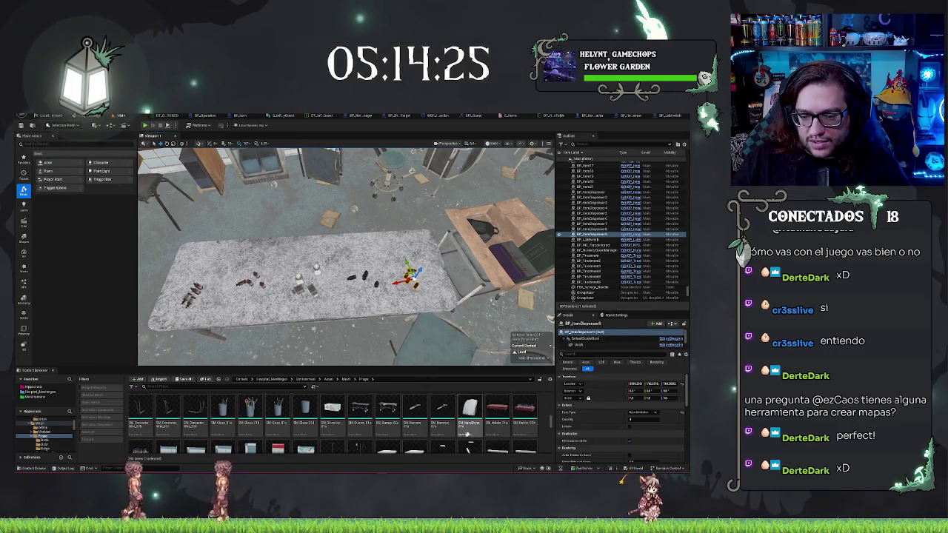
scroll(467, 435, "down", 5)
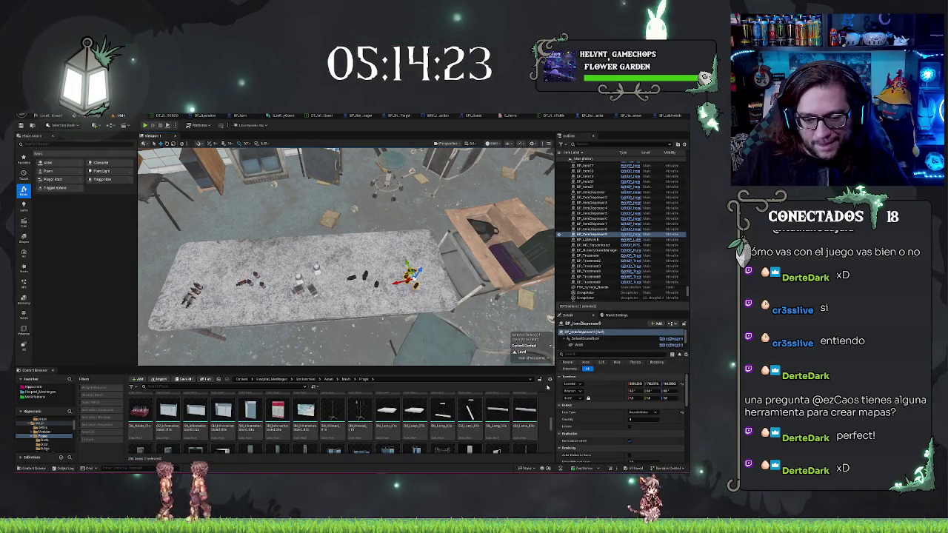
scroll(488, 437, "down", 5)
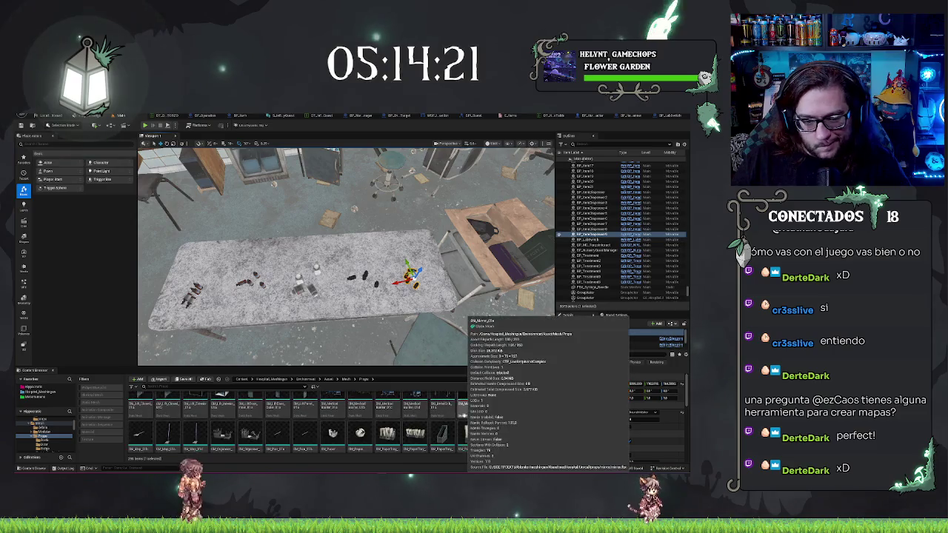
scroll(485, 435, "down", 5)
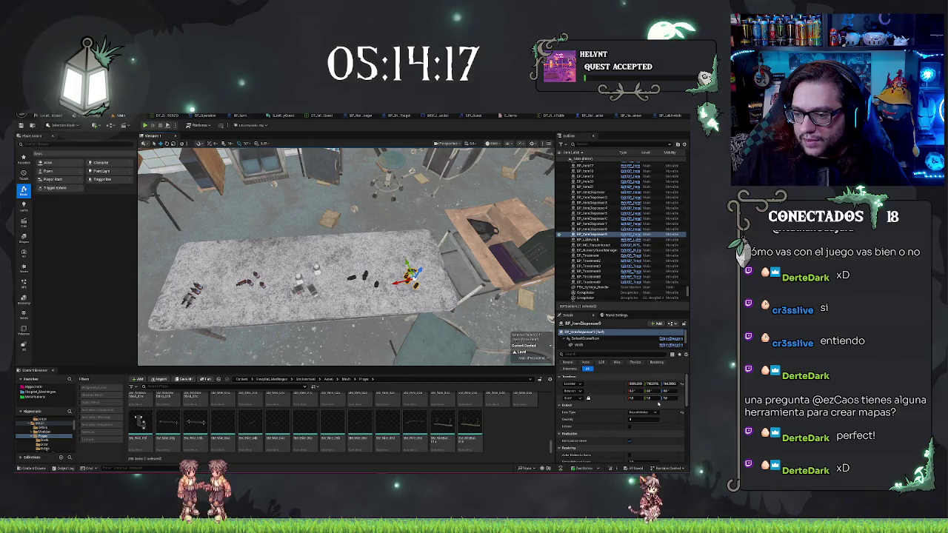
left_click(589, 344)
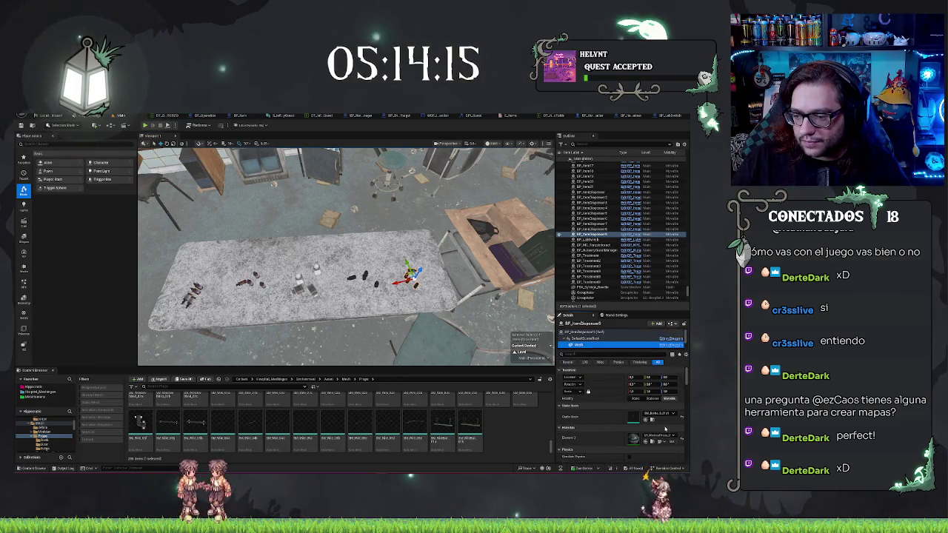
left_click(652, 420)
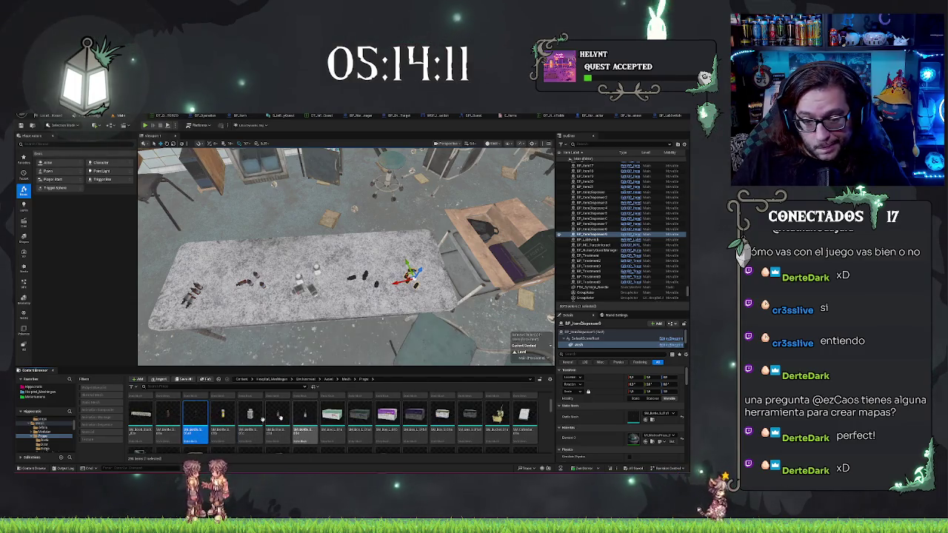
- Open the neighbouring bottle mesh in the Static Mesh editor, then close it
left_click(222, 416)
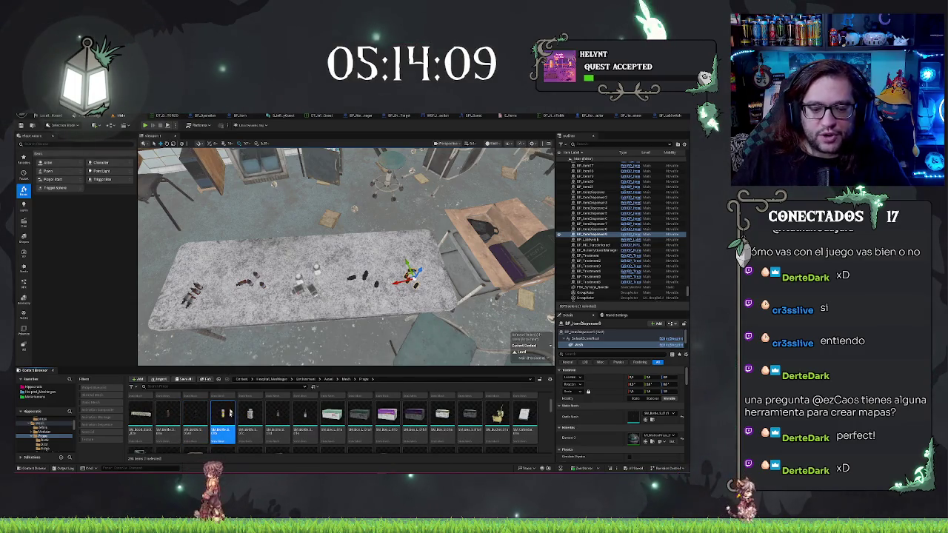
double_click(229, 415)
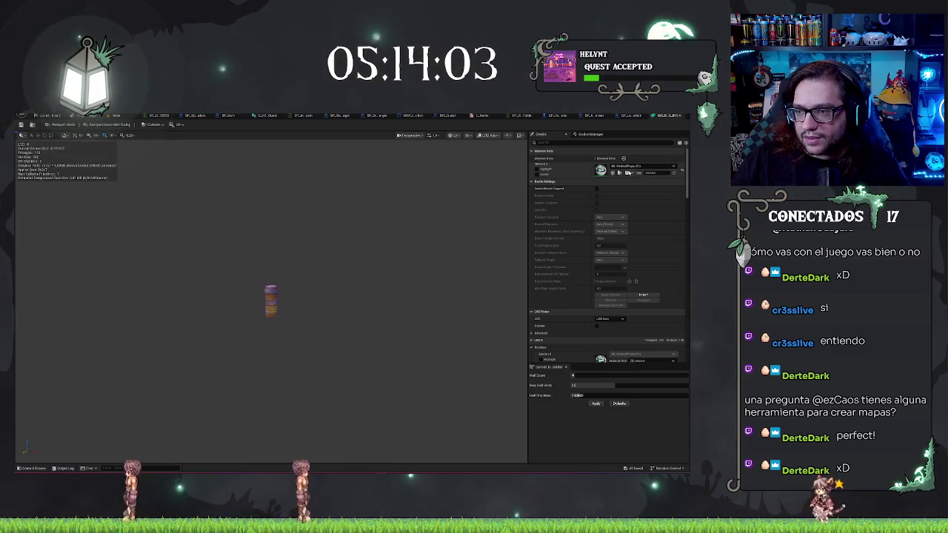
key("ctrl+w")
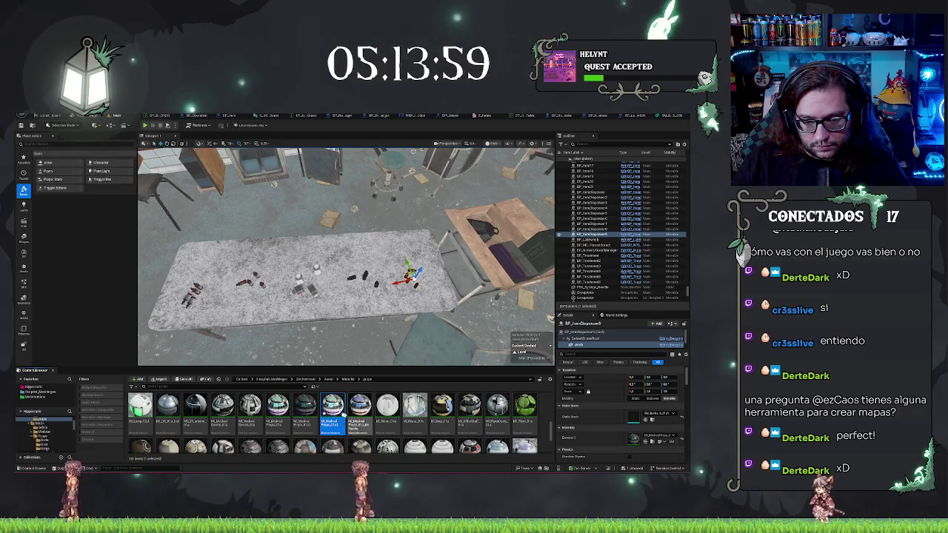
- Open the props material instance and try lavender and cyan label tints, then cancel
double_click(332, 406)
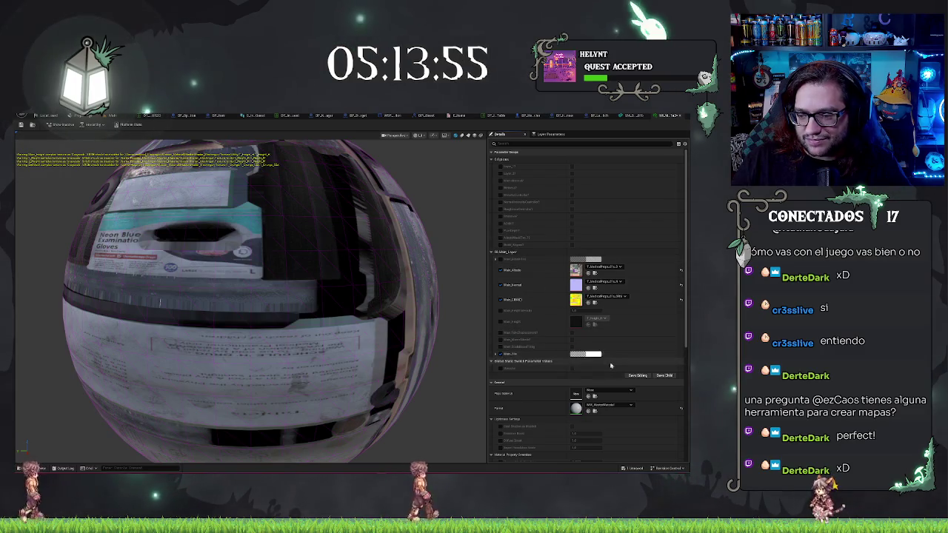
left_click(575, 321)
left_click(500, 344)
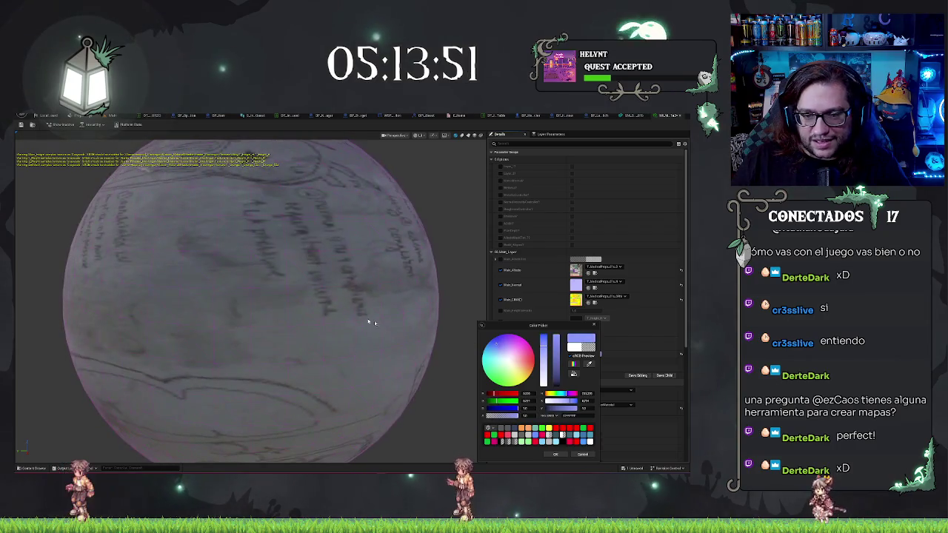
scroll(357, 317, "down", 5)
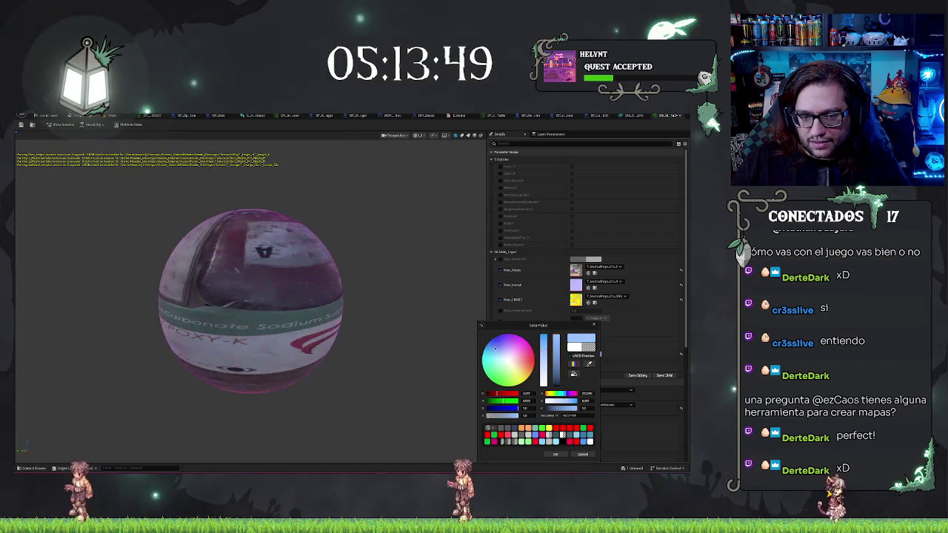
left_click_drag(494, 349, 508, 363)
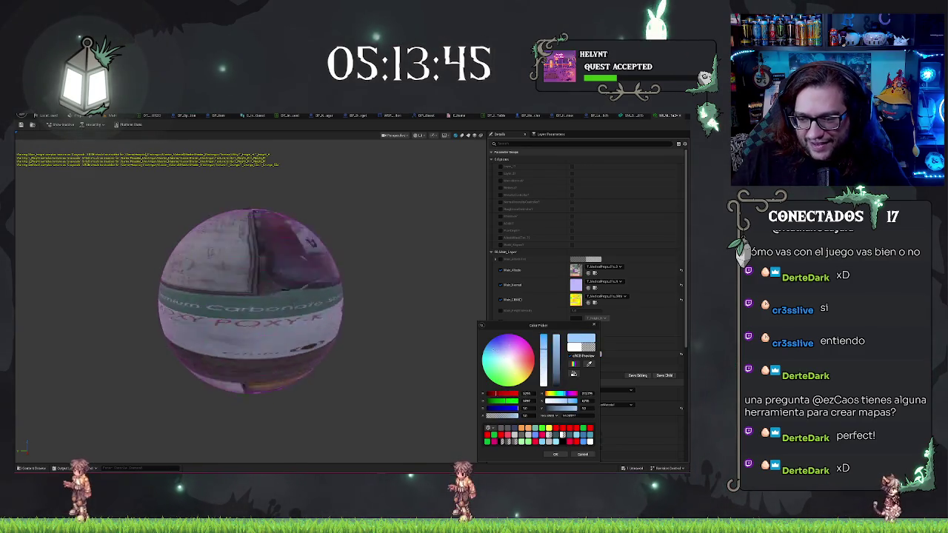
left_click(486, 345)
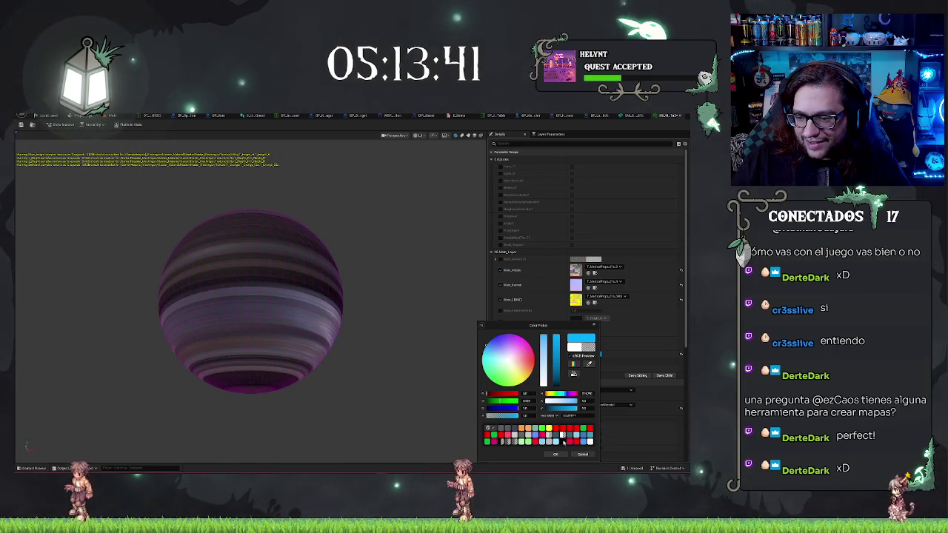
key("Escape")
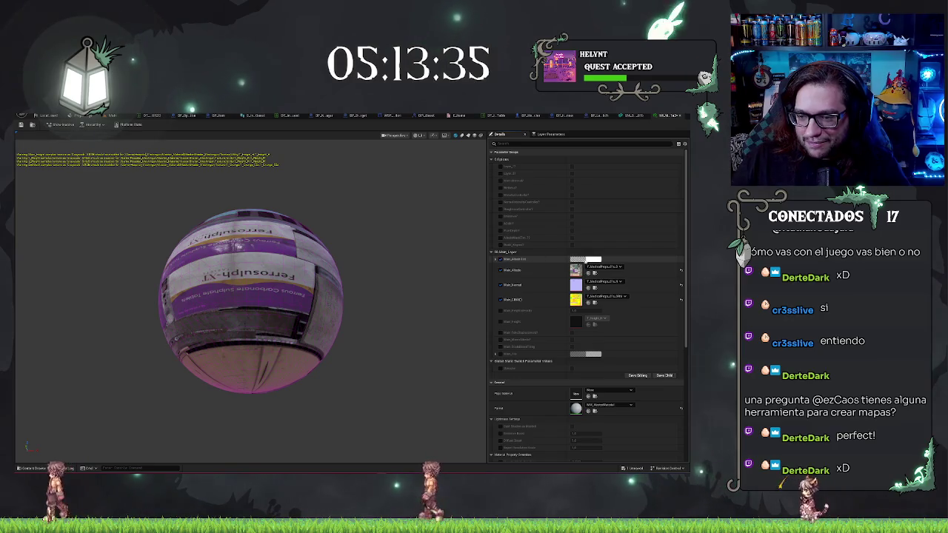
- Set the label tint to teal, save the material, and return to the level
left_click(576, 263)
mouse_move(475, 300)
left_mouse_down()
mouse_move(492, 292)
mouse_move(511, 306)
mouse_move(478, 297)
left_mouse_up()
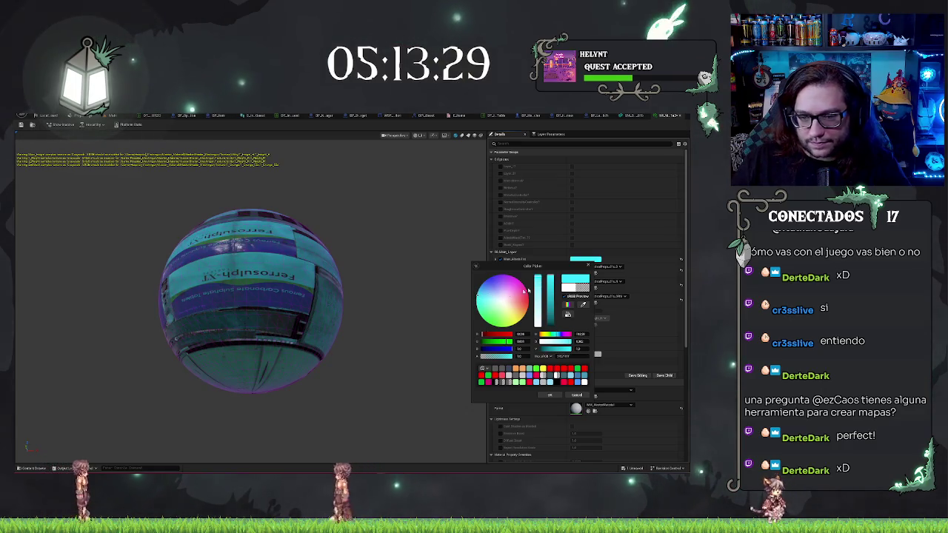
left_click(551, 342)
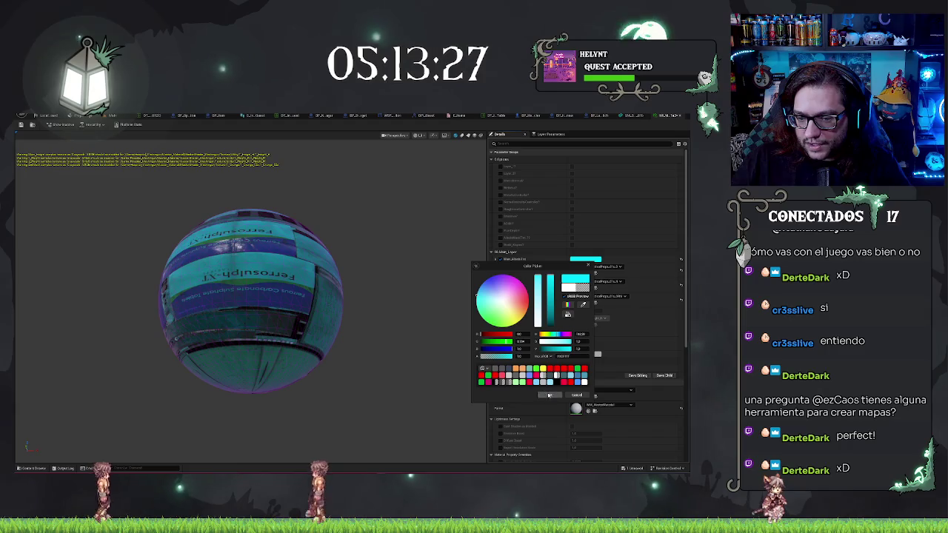
left_click(548, 394)
left_click_drag(472, 186, 400, 196)
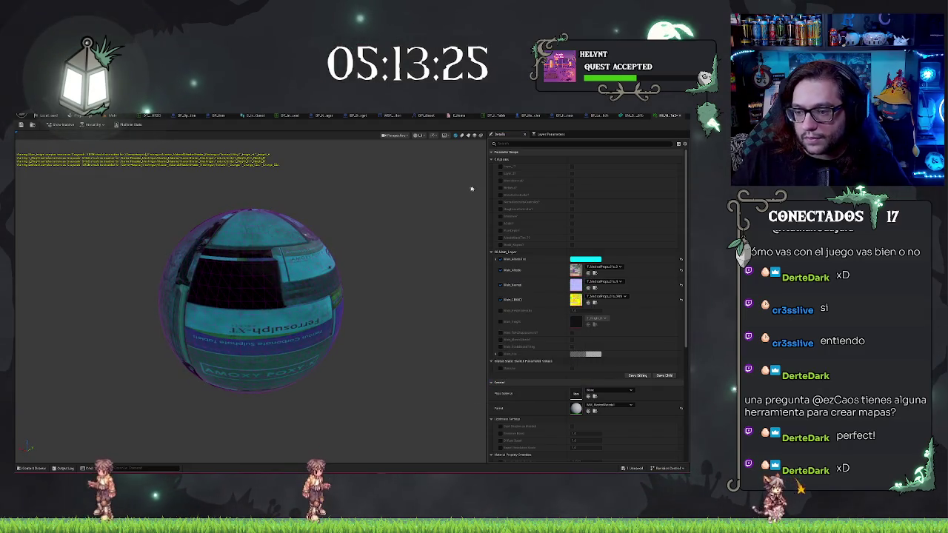
key("ctrl+s")
left_click(110, 117)
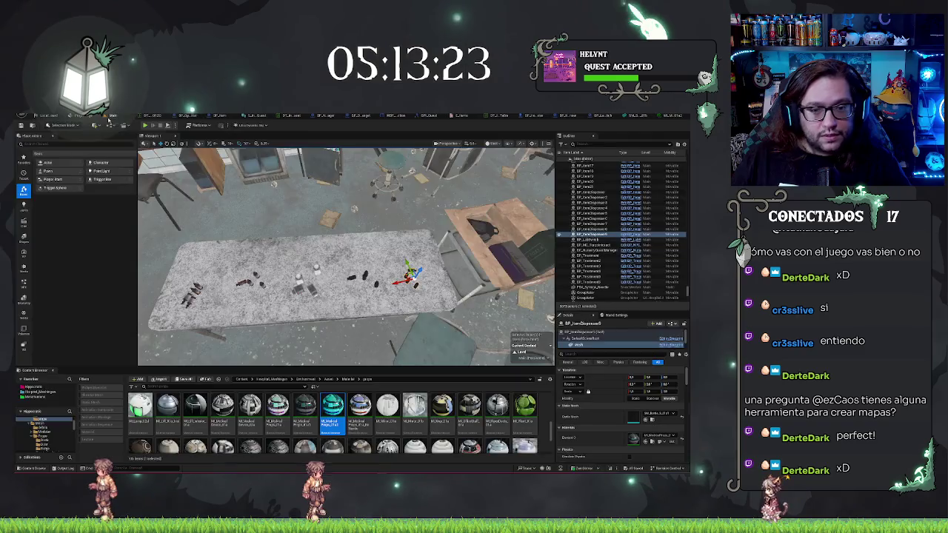
- Look at the bottle mesh and confirm the new bottle asset's name
left_click(632, 116)
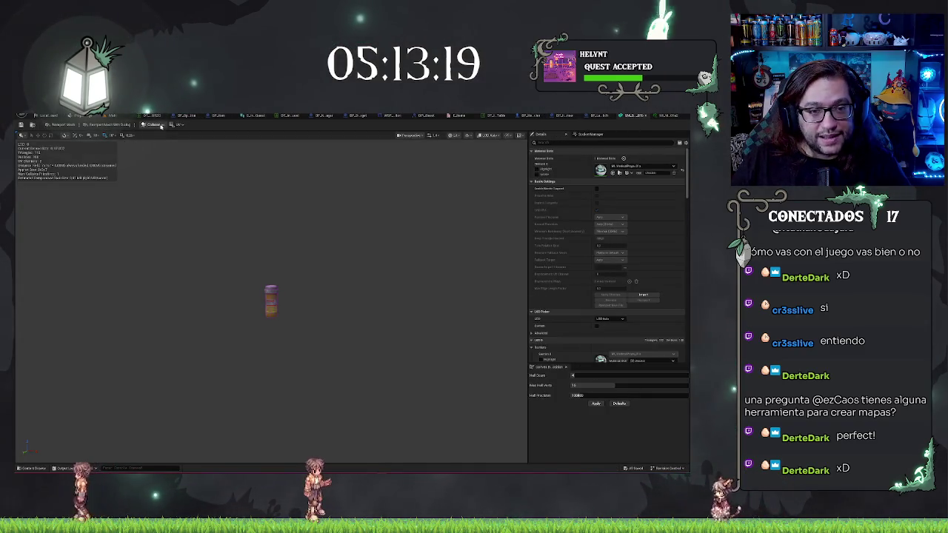
left_click(31, 126)
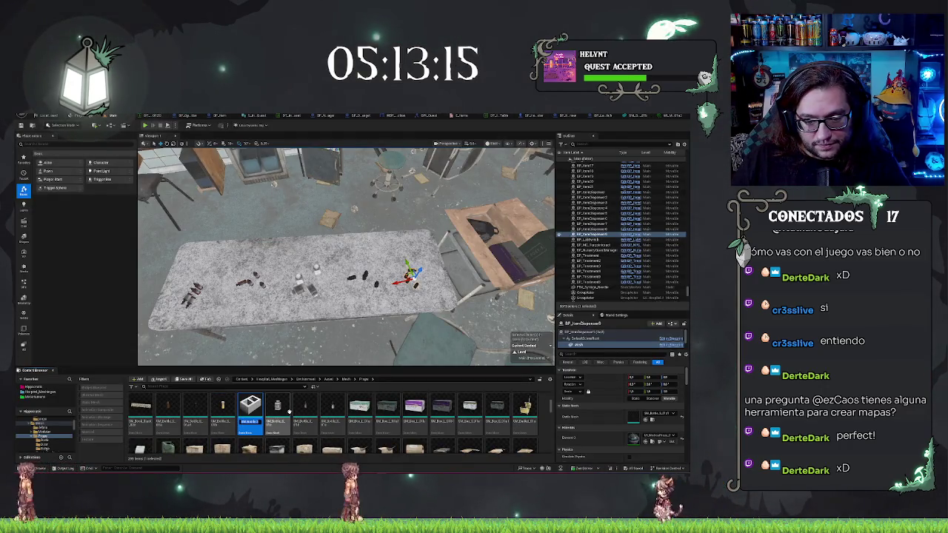
key("Return")
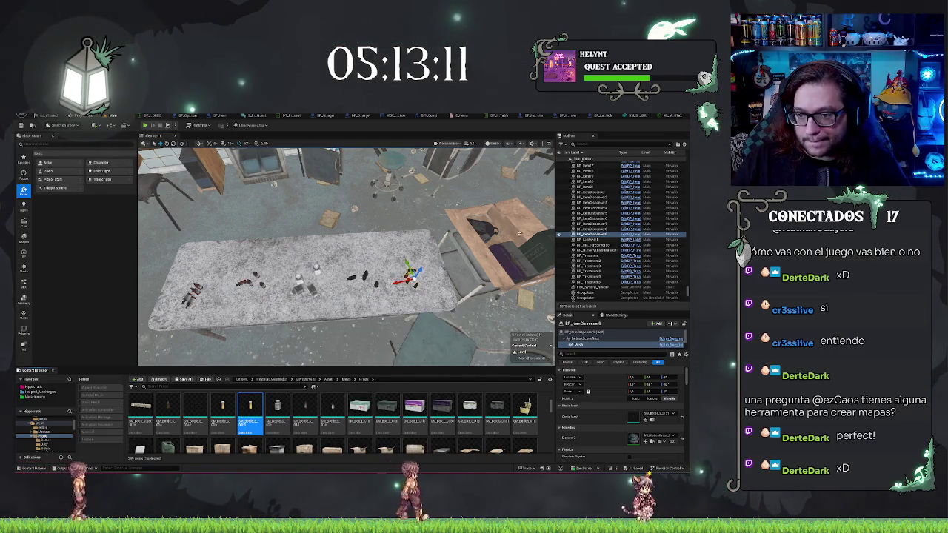
- Assign the teal-tinted material instance to the new bottle mesh's material slot
double_click(250, 406)
left_click(641, 166)
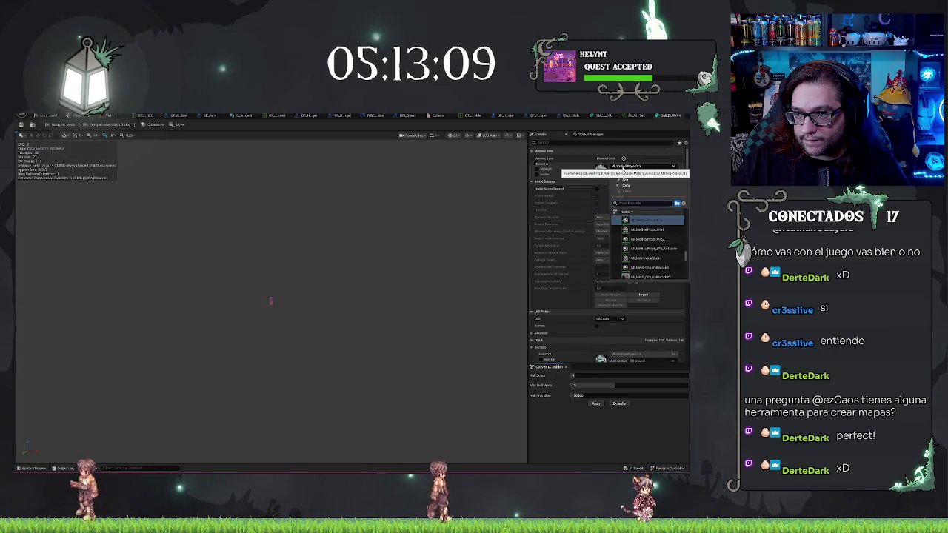
left_click(646, 239)
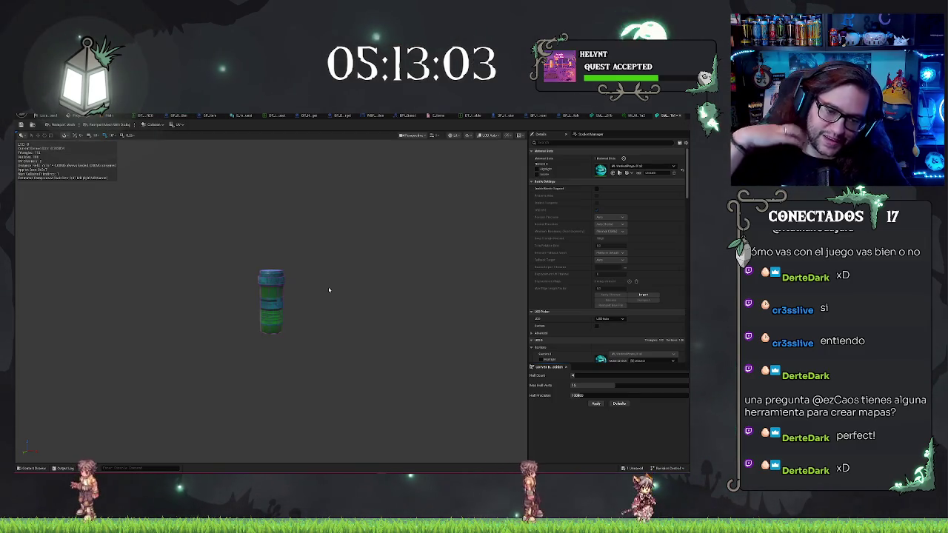
mouse_move(264, 265)
left_mouse_down()
mouse_move(386, 267)
mouse_move(380, 279)
mouse_move(193, 285)
mouse_move(55, 274)
mouse_move(251, 282)
mouse_move(222, 274)
mouse_move(237, 259)
mouse_move(245, 222)
mouse_move(251, 245)
mouse_move(481, 244)
mouse_move(451, 238)
left_mouse_up()
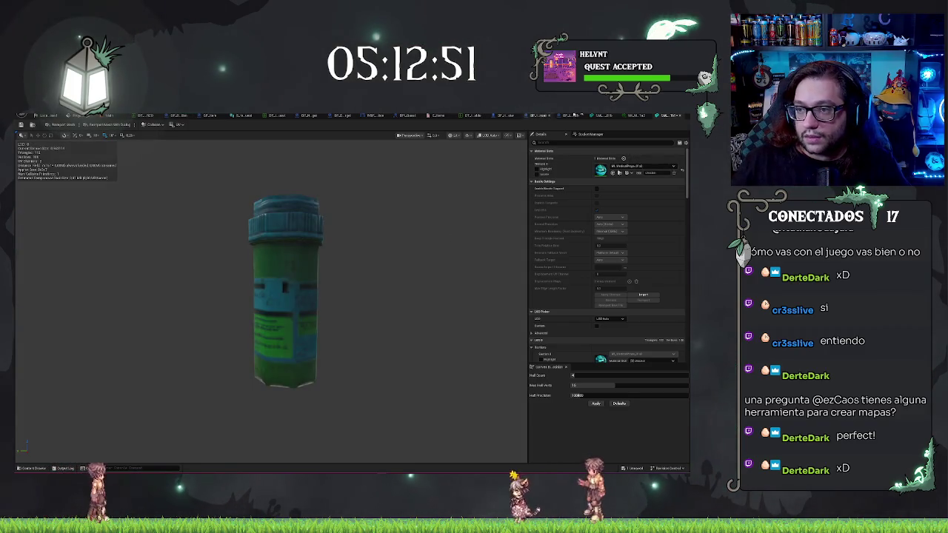
left_click(640, 117)
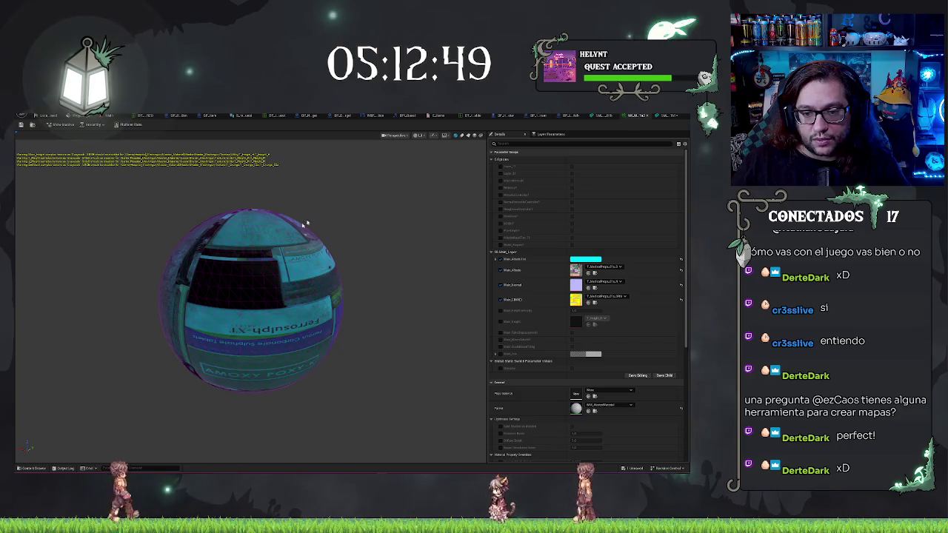
- Try a magenta tint on the label material and check how the bottle looks
left_click(586, 260)
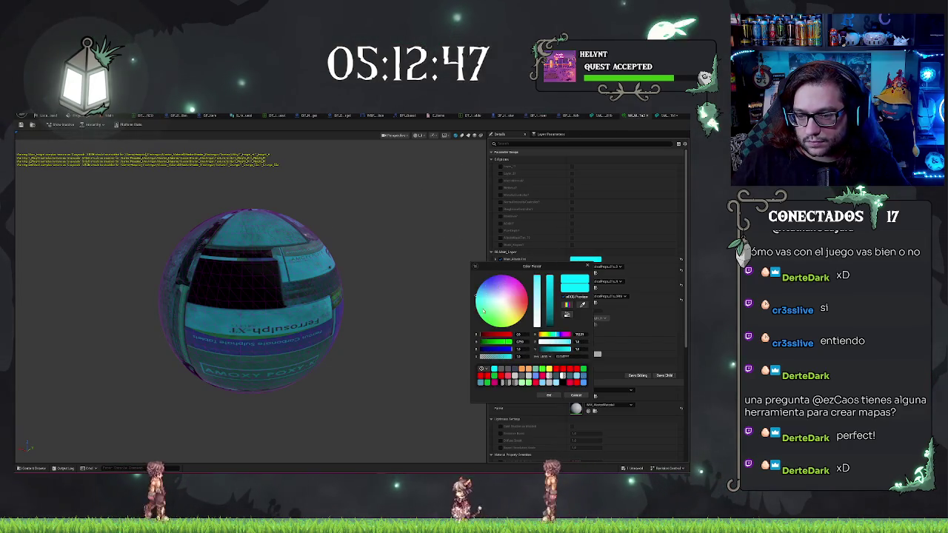
left_click(506, 279)
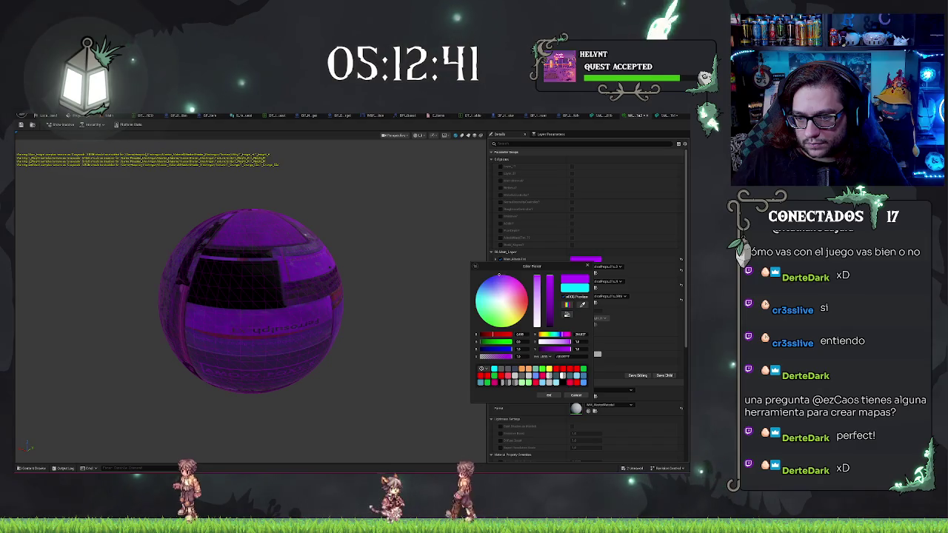
left_click(548, 395)
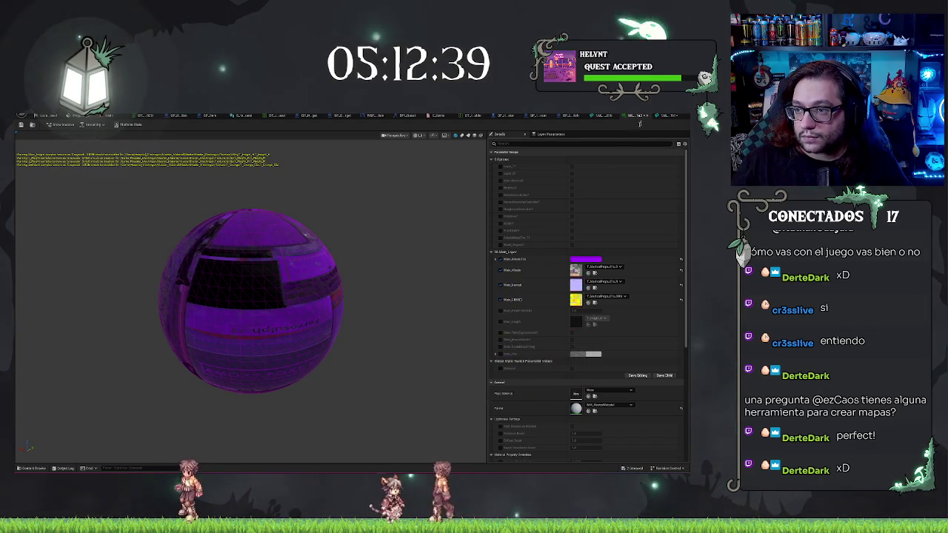
left_click(664, 116)
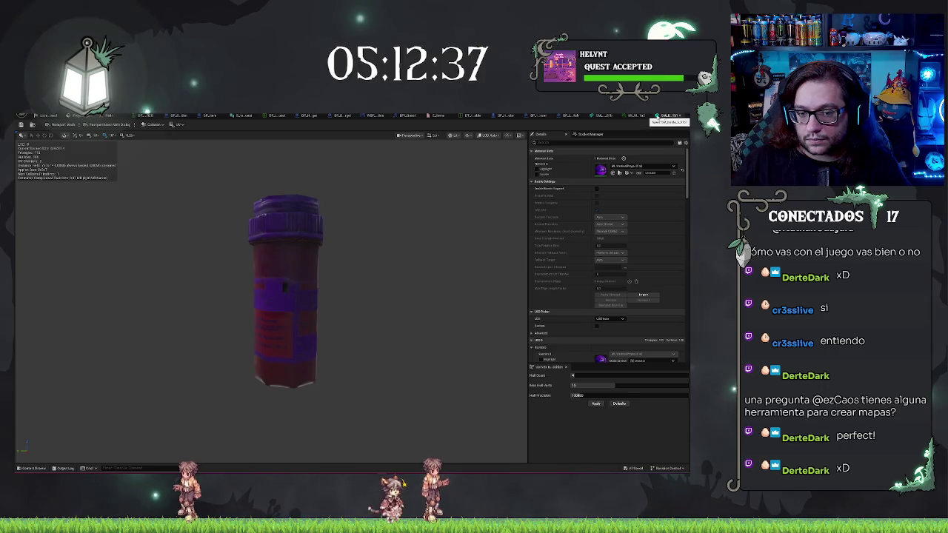
left_click(635, 117)
- Change the label tint to blue, then brighten it to cyan, checking the bottle each time
left_click(584, 261)
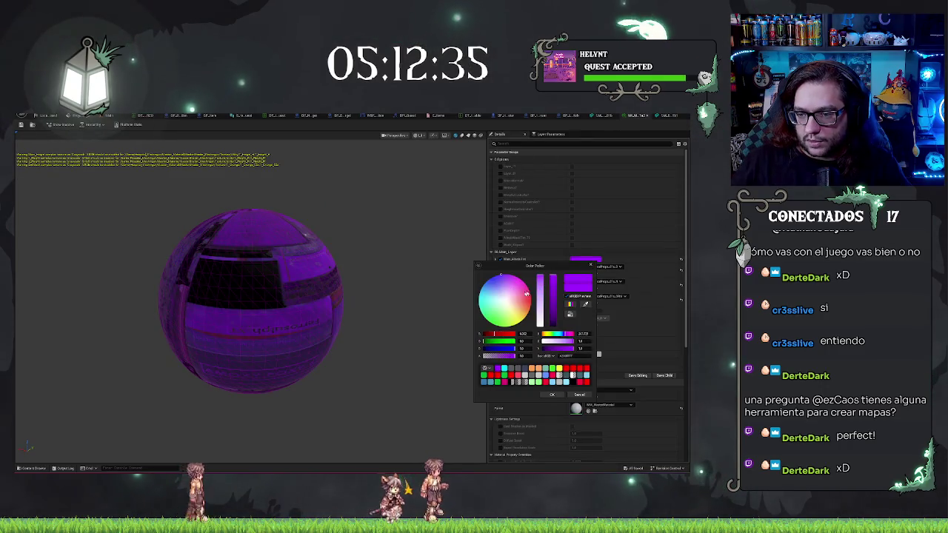
mouse_move(501, 275)
left_mouse_down()
mouse_move(504, 298)
mouse_move(489, 279)
mouse_move(524, 284)
left_mouse_up()
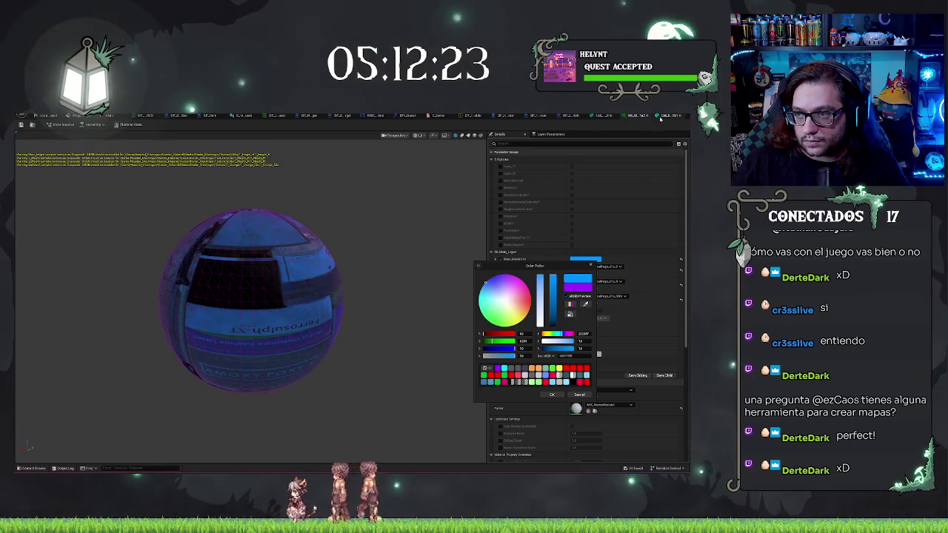
left_click(633, 117)
mouse_move(285, 296)
left_mouse_down()
mouse_move(285, 267)
mouse_move(278, 326)
mouse_move(266, 319)
mouse_move(351, 201)
left_mouse_up()
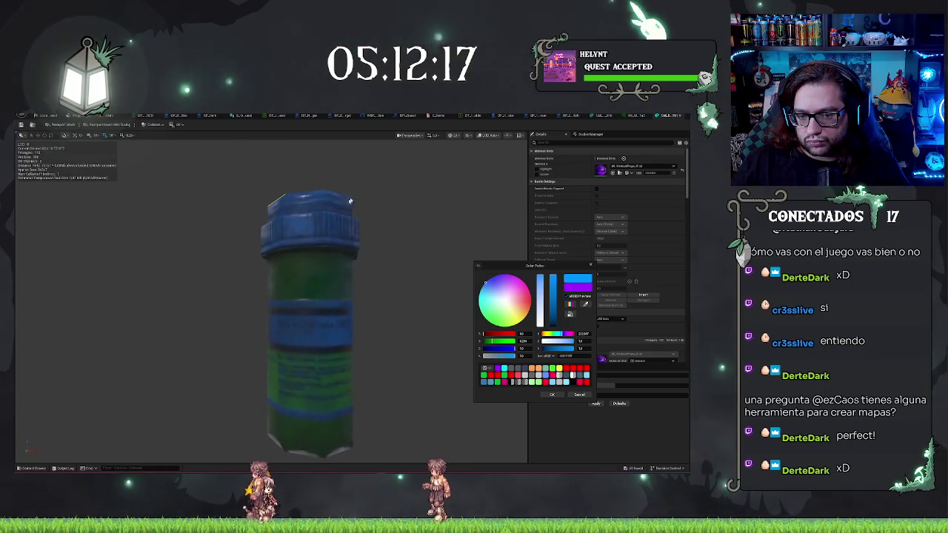
left_click(628, 117)
left_click_drag(486, 290, 483, 284)
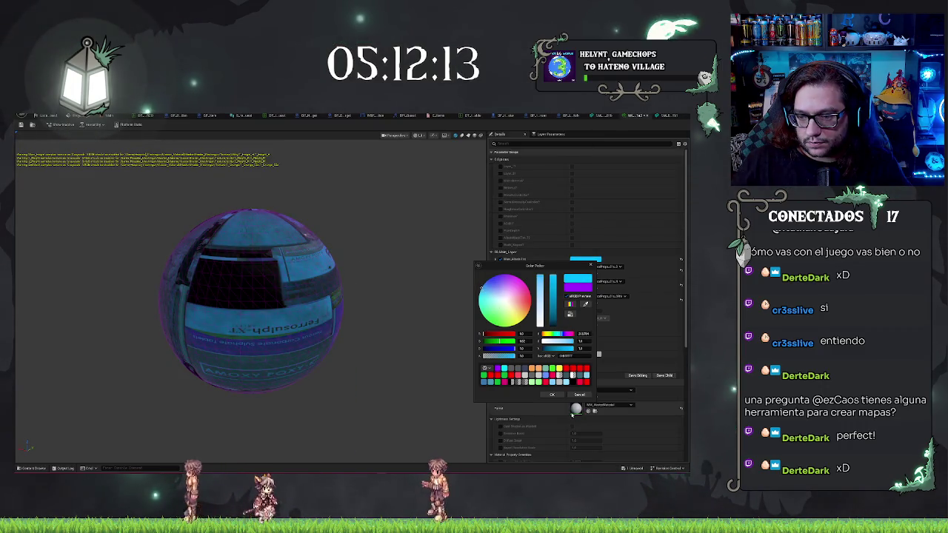
left_click(552, 395)
left_click(664, 116)
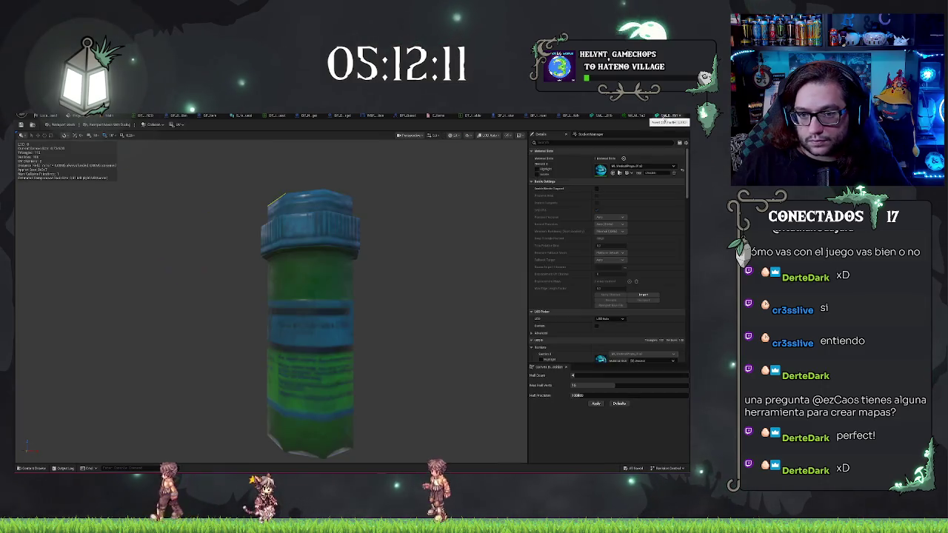
- Inspect the bottle, set its LOD to Auto, and capture a screenshot of it
scroll(431, 254, "up", 3)
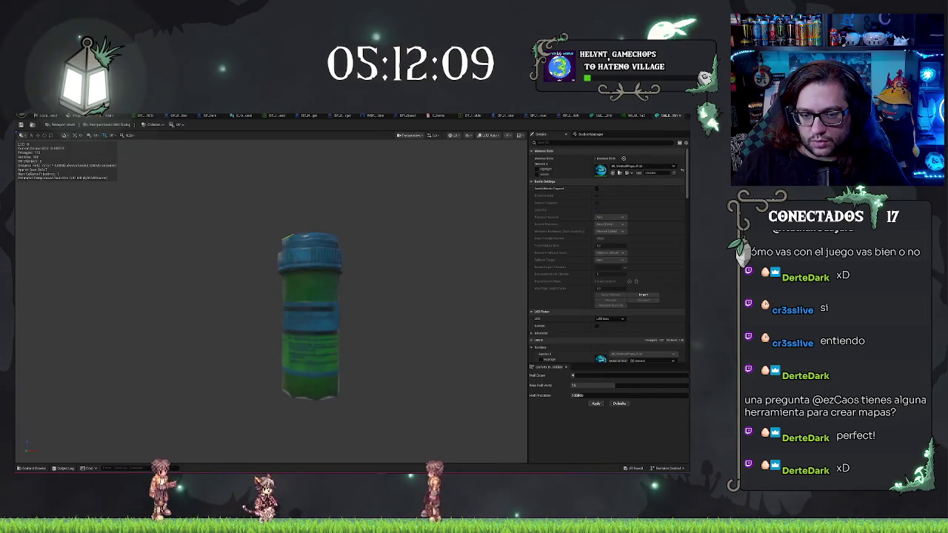
mouse_move(432, 254)
left_mouse_down()
mouse_move(326, 285)
mouse_move(296, 282)
mouse_move(348, 289)
mouse_move(429, 257)
left_mouse_up()
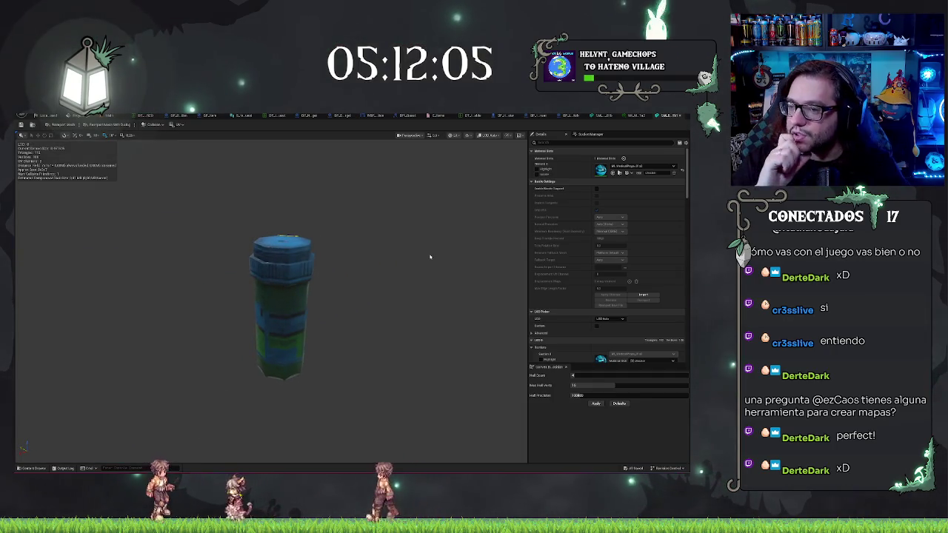
mouse_move(396, 320)
left_mouse_down()
mouse_move(378, 320)
mouse_move(415, 322)
mouse_move(382, 320)
mouse_move(404, 320)
mouse_move(411, 292)
mouse_move(404, 326)
mouse_move(493, 217)
left_mouse_up()
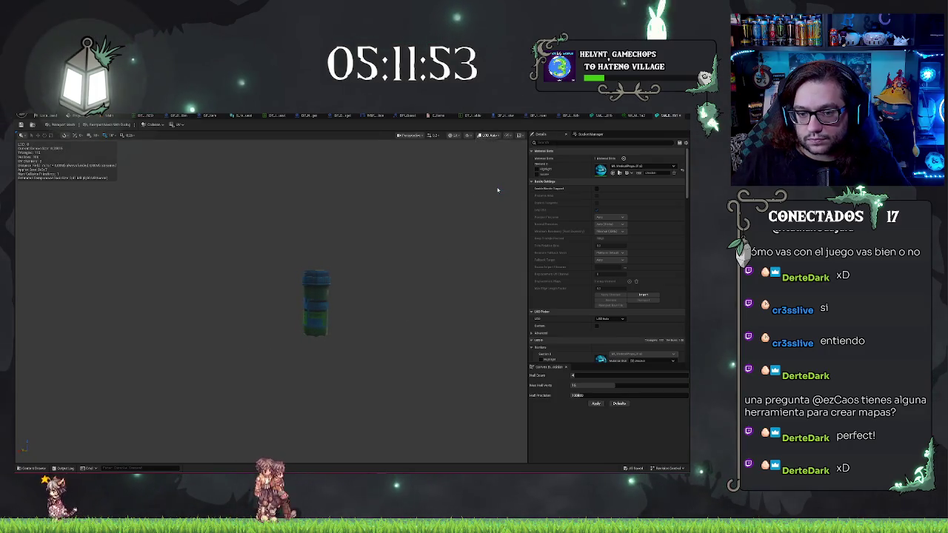
left_click(486, 136)
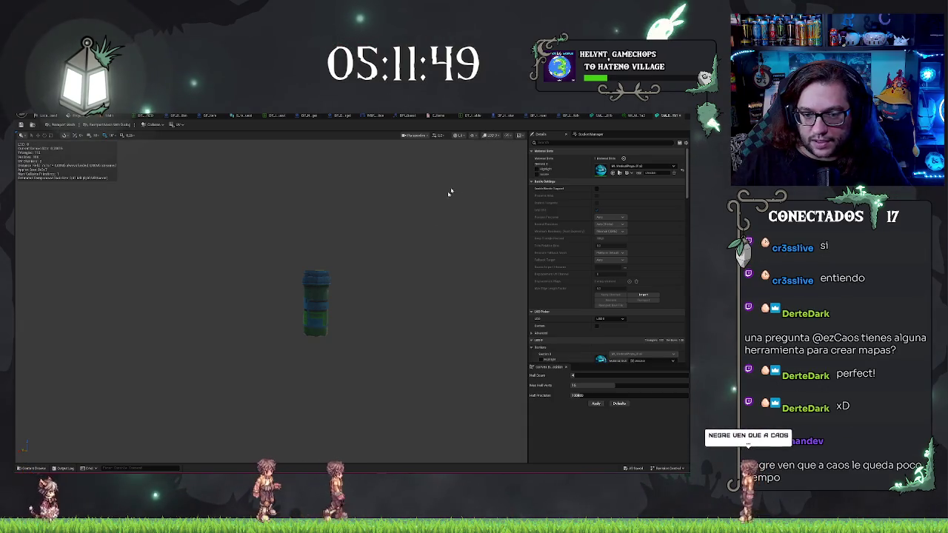
left_click(494, 150)
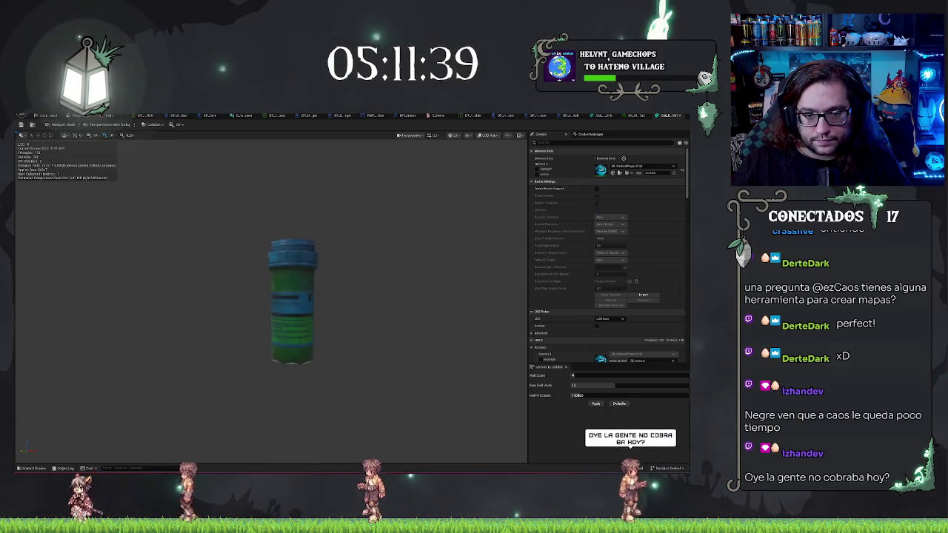
key("super+shift+s")
left_click_drag(247, 229, 332, 380)
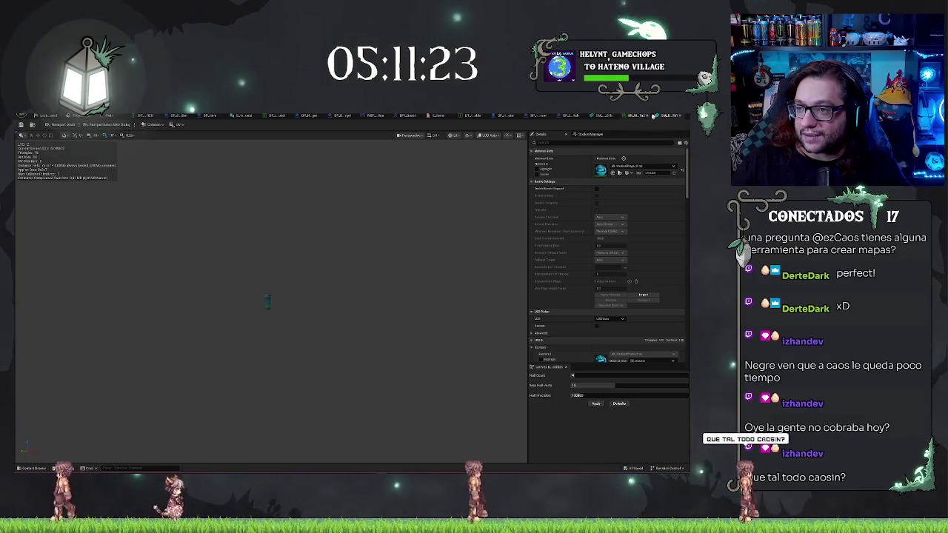
left_click(668, 117)
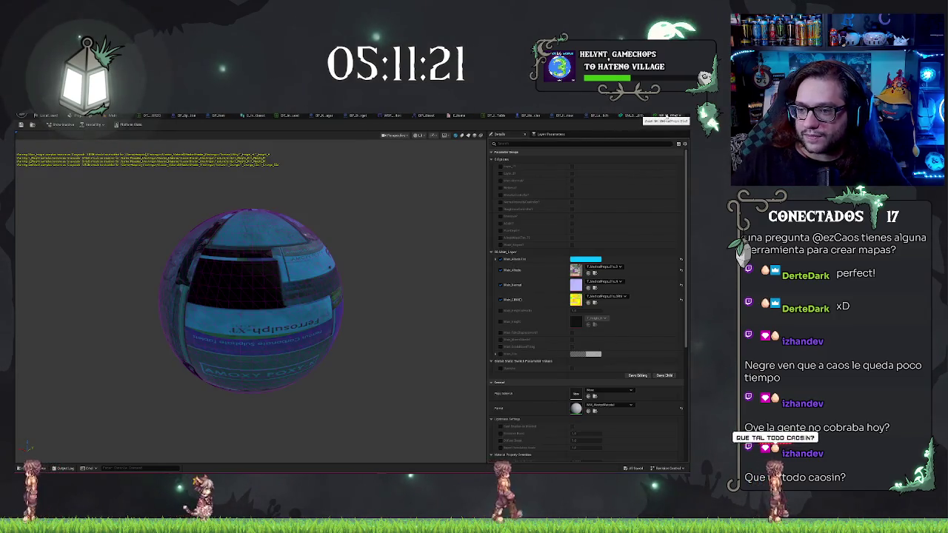
- Switch from the bottle mesh editor back to the main level view
left_click(658, 117)
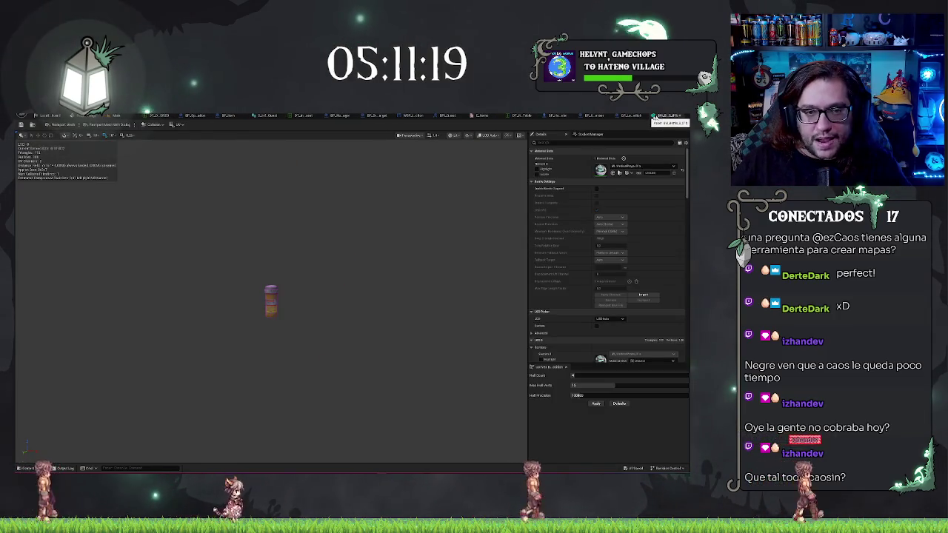
left_click(659, 117)
left_click(44, 115)
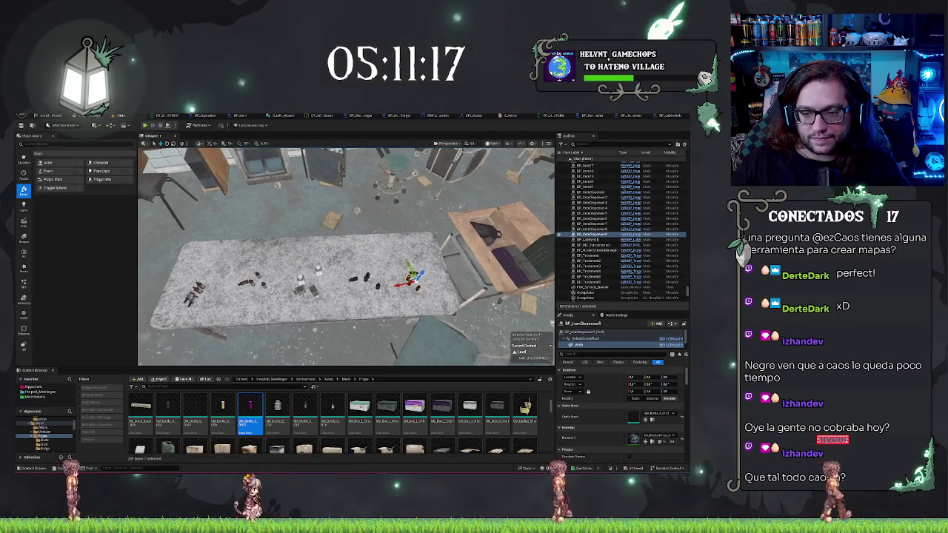
scroll(345, 256, "up", 2)
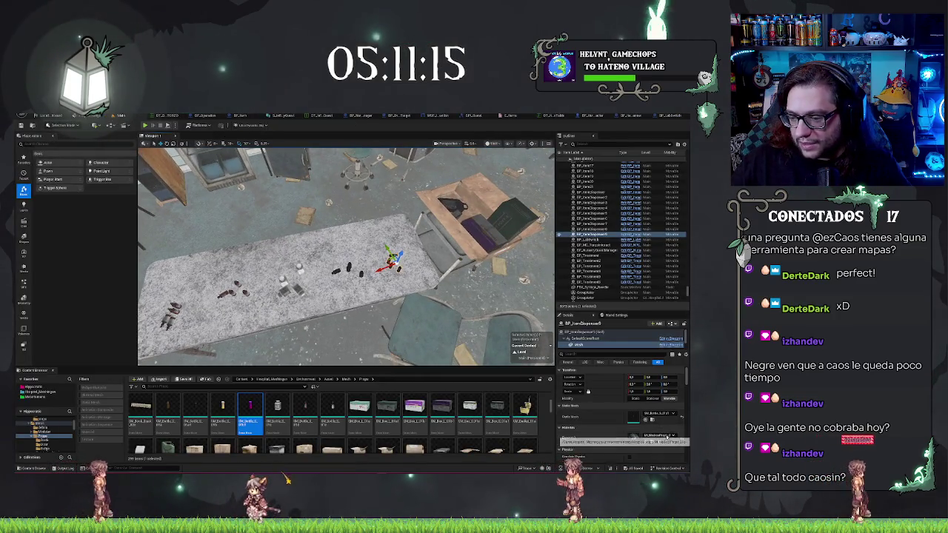
scroll(610, 417, "down", 6)
scroll(610, 417, "up", 6)
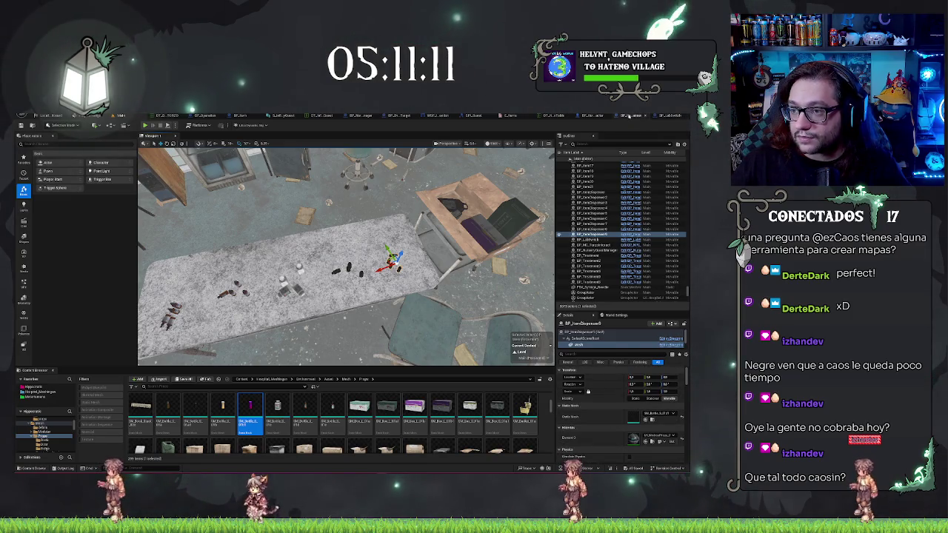
- Assign the SM_Bottle mesh to the last row of the item data table
left_click(629, 116)
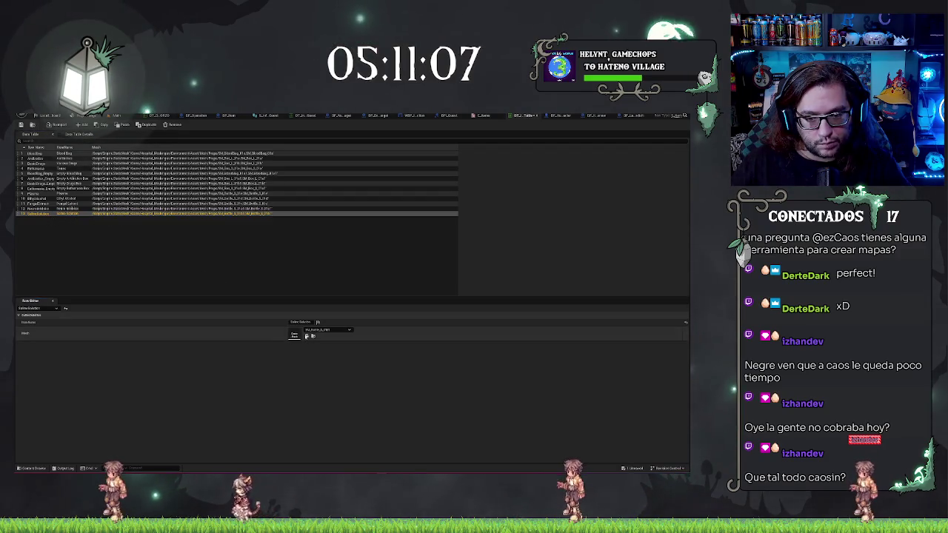
left_click(306, 335)
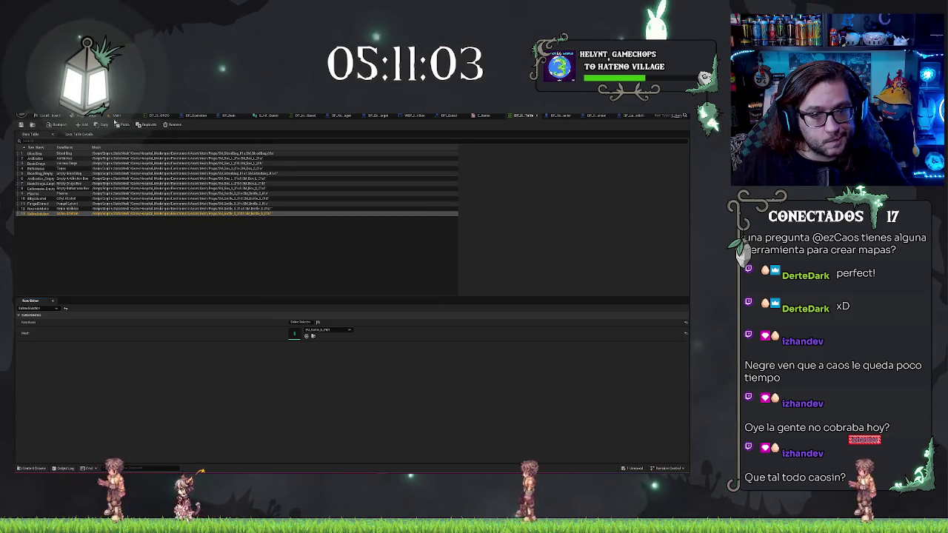
left_click(115, 119)
left_click(333, 407)
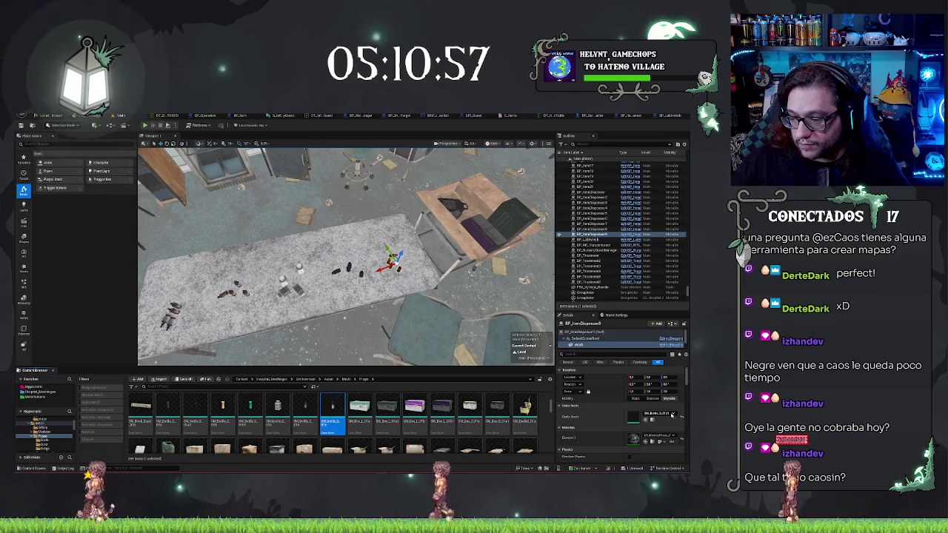
- Check the table dispenser's Item Type options and open the item-type enumeration
left_click_drag(346, 296, 340, 261)
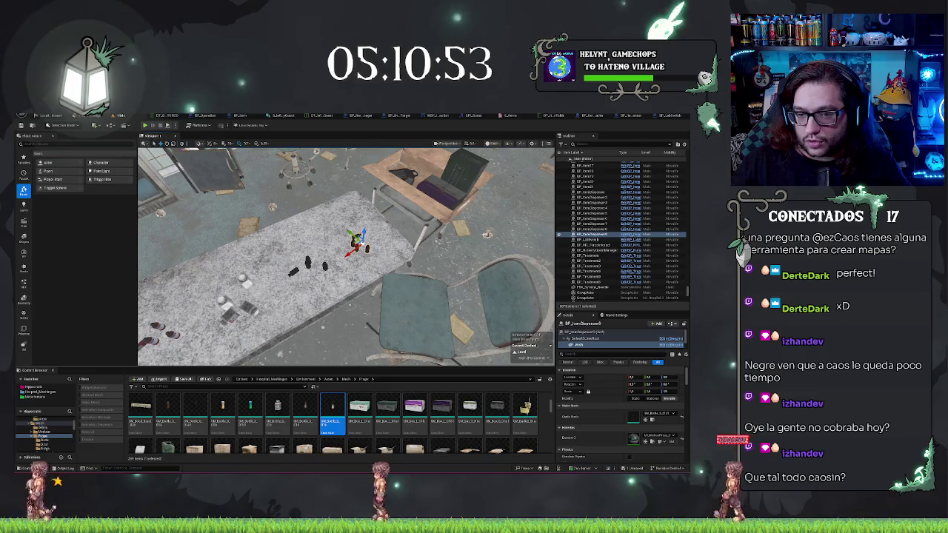
scroll(585, 414, "down", 5)
scroll(585, 416, "up", 5)
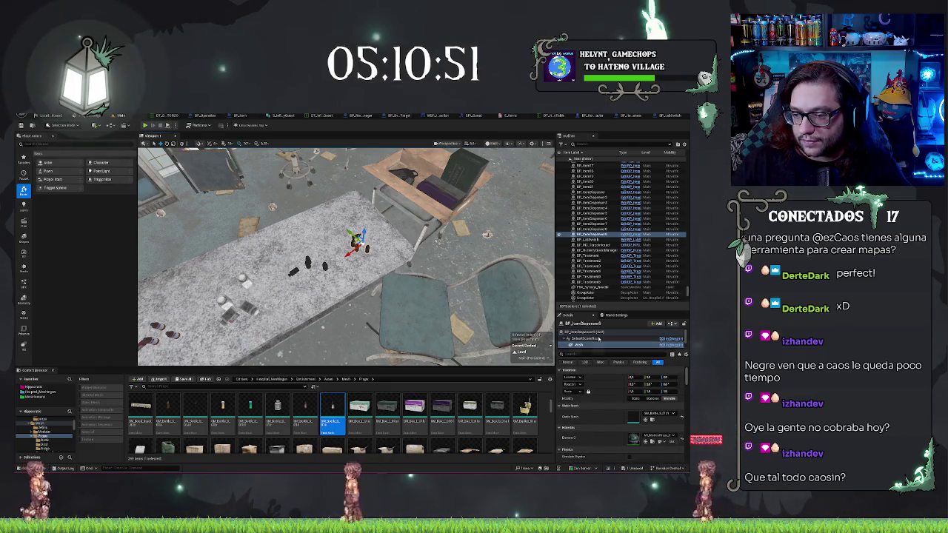
left_click(591, 332)
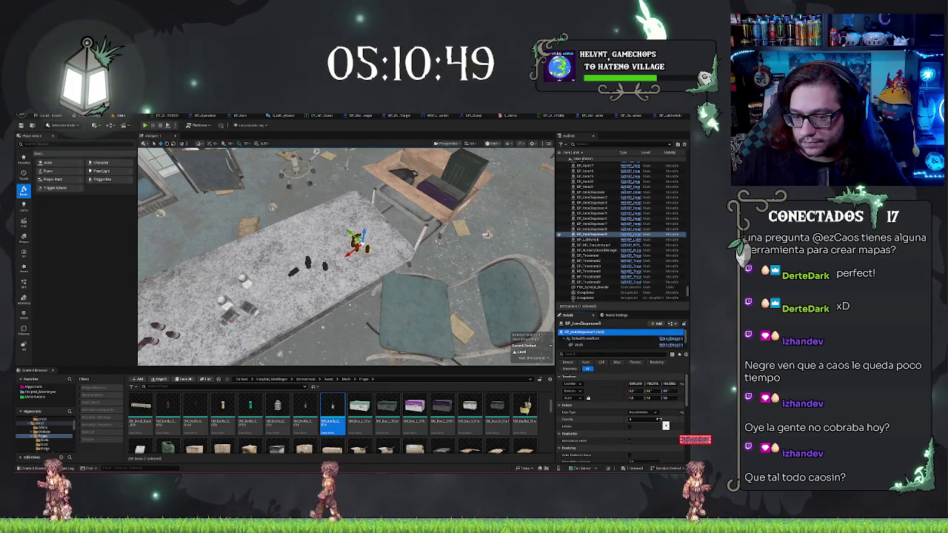
left_click(654, 412)
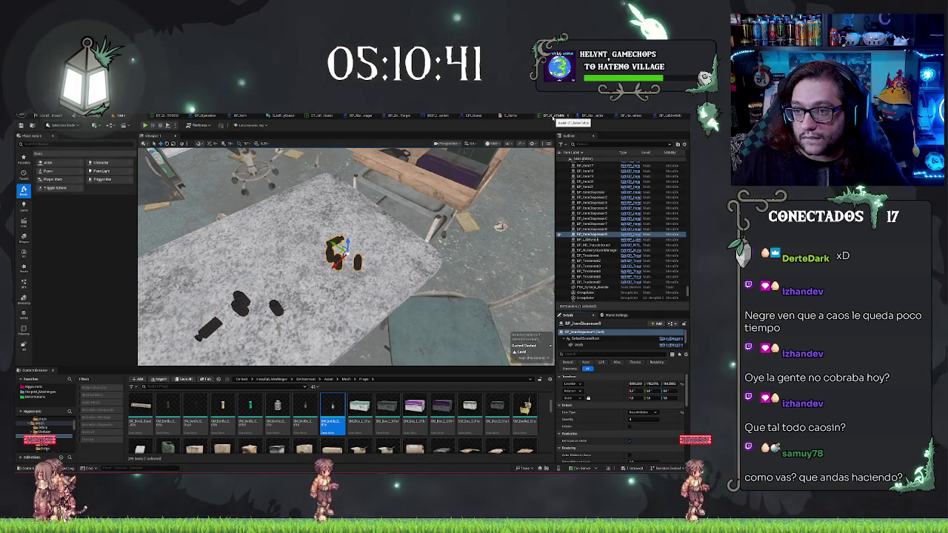
left_click(509, 117)
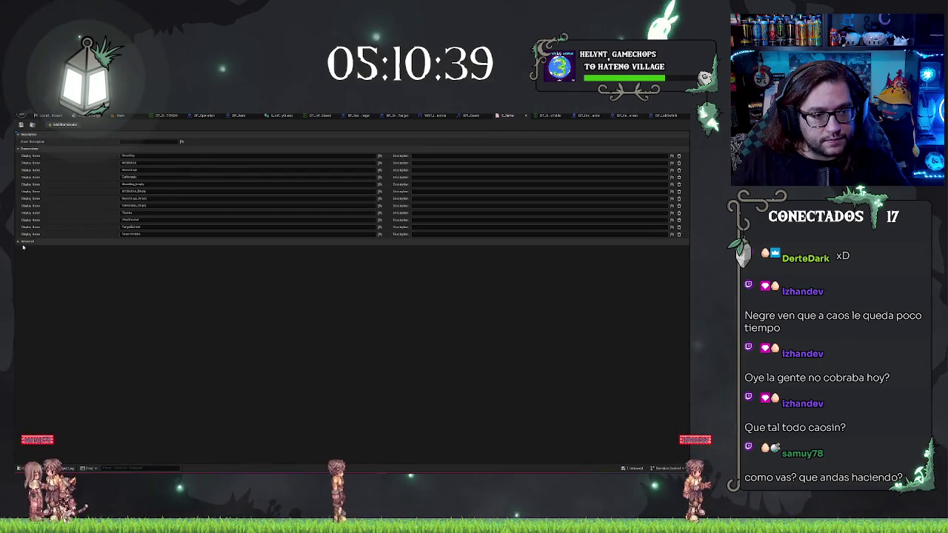
- Add a new enumerator to the item-type enum and set the table dispenser to it
left_click(58, 125)
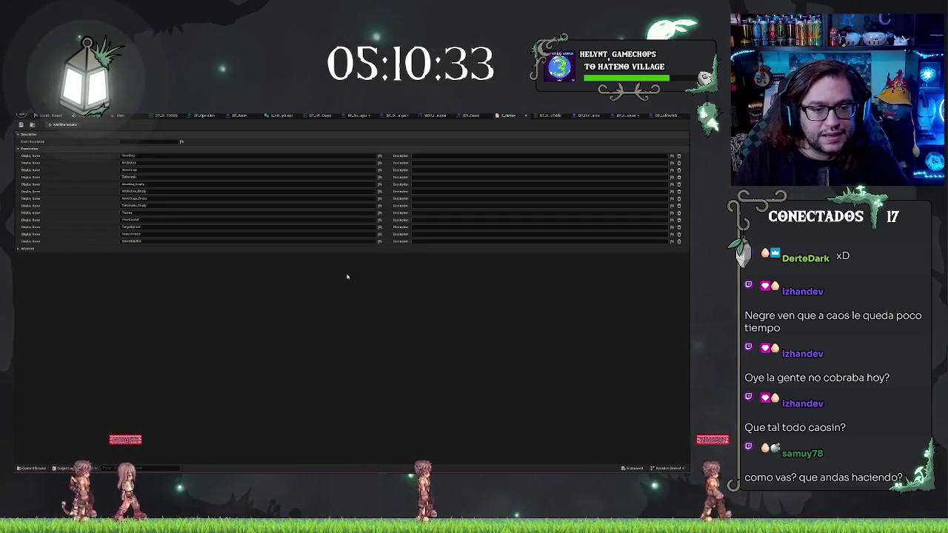
left_click(121, 115)
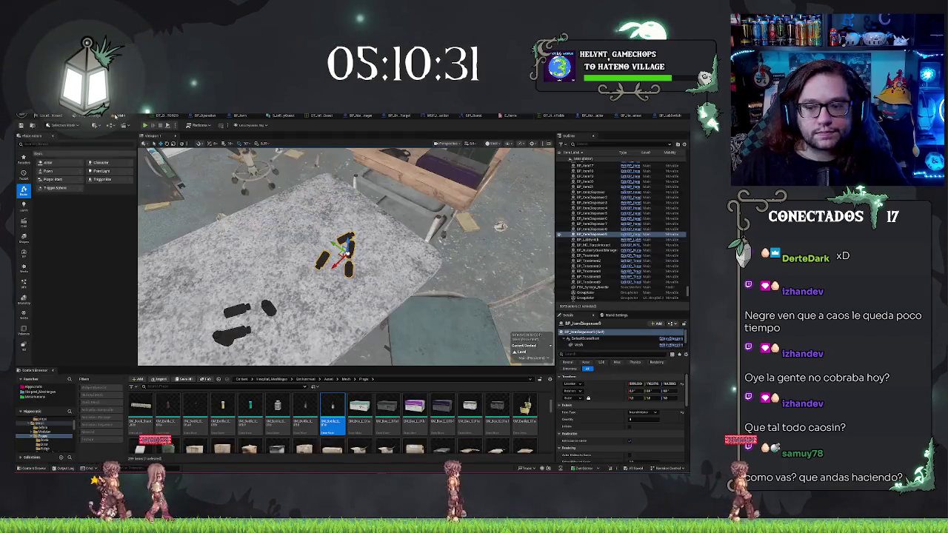
left_click(637, 412)
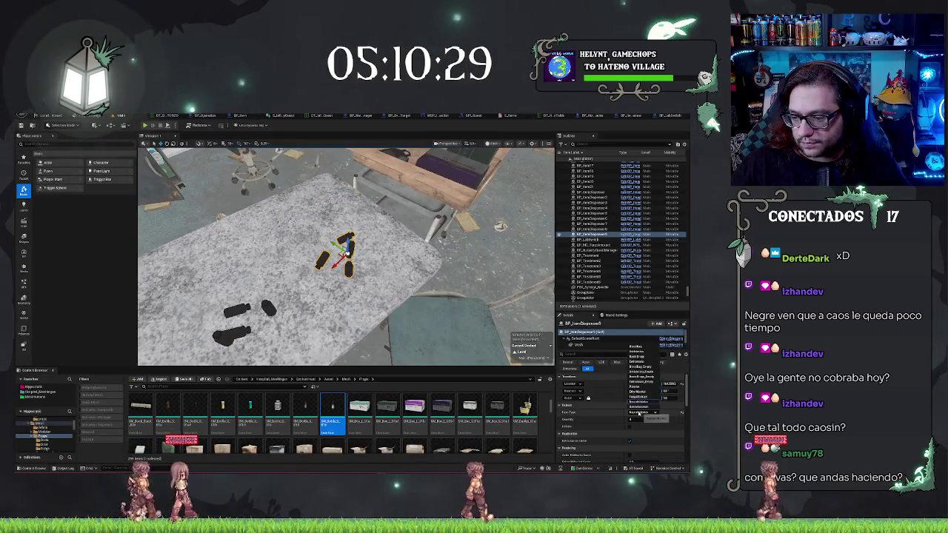
left_click(642, 392)
- Select the dispenser's instanced bottle component and delete it to clear the blue bottles
left_click_drag(345, 255, 371, 244)
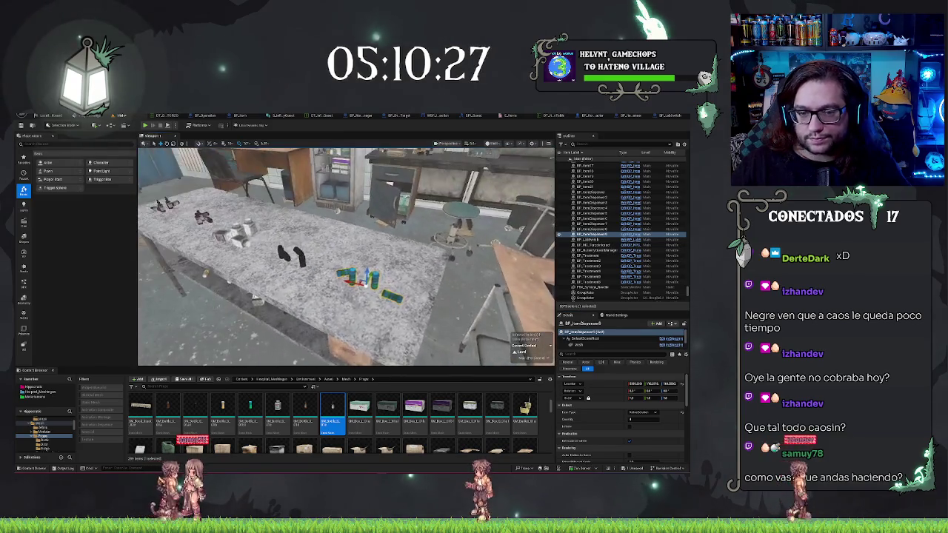
key("f")
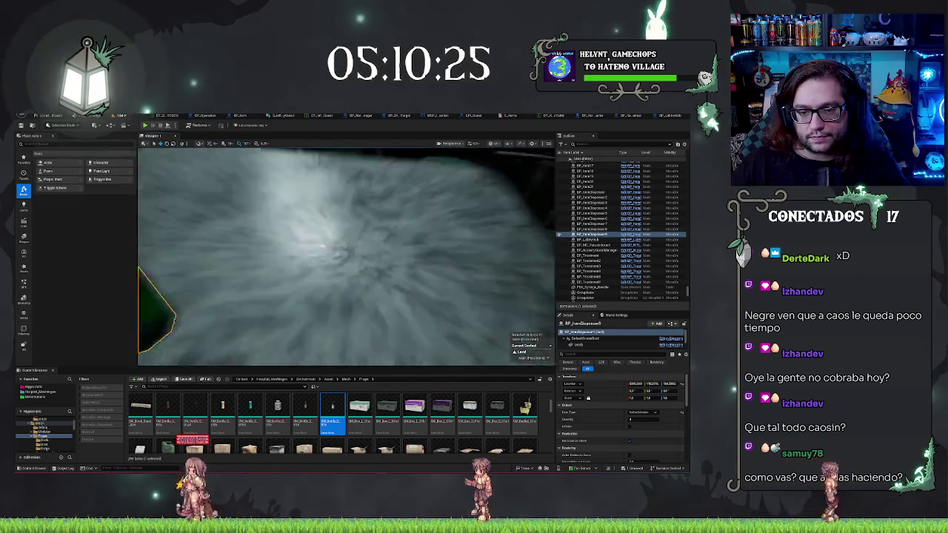
left_click_drag(341, 281, 141, 281)
mouse_move(541, 362)
left_mouse_down()
mouse_move(541, 348)
mouse_move(540, 362)
left_mouse_up()
scroll(609, 346, "down", 2)
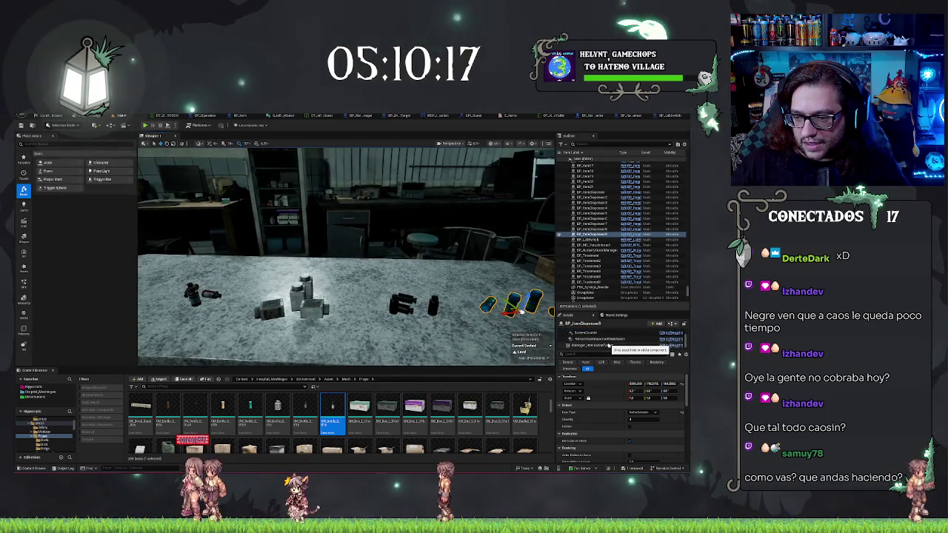
scroll(604, 344, "up", 2)
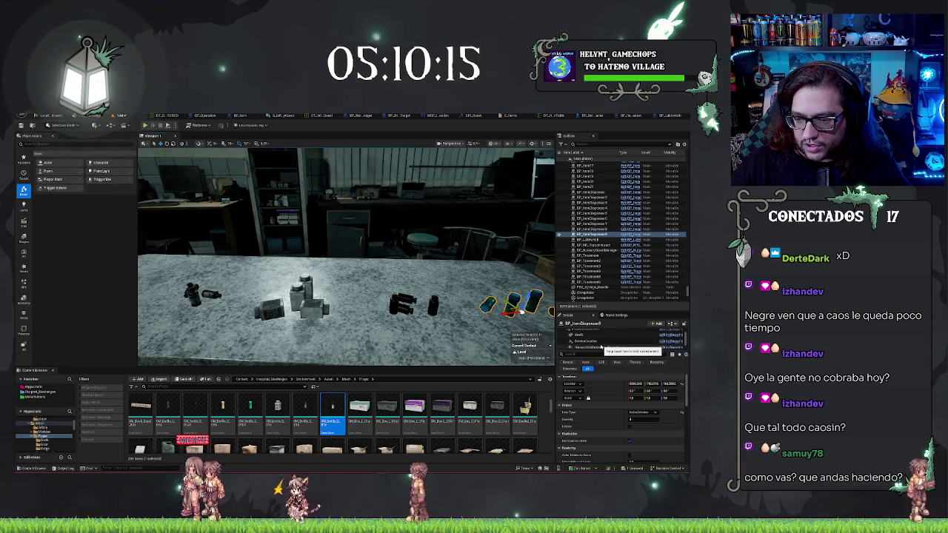
left_click(601, 348)
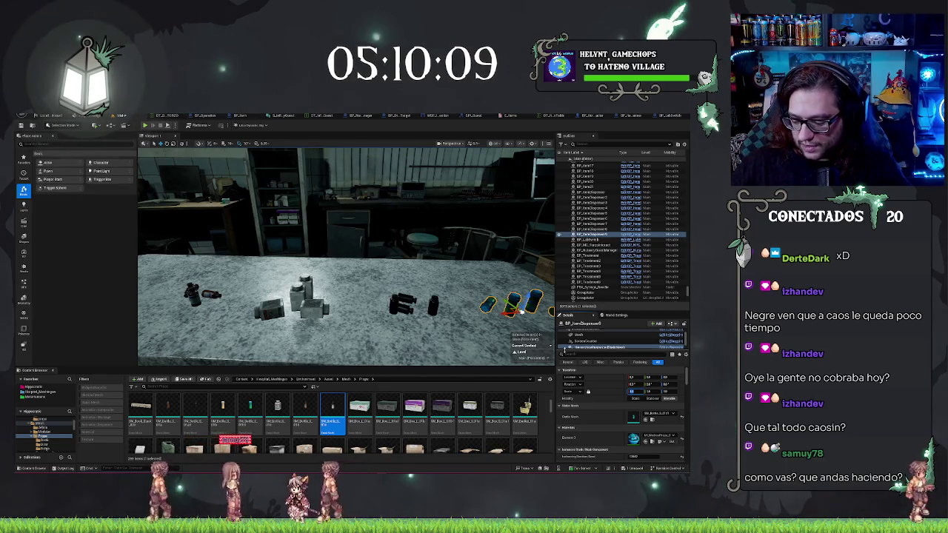
mouse_move(518, 311)
left_mouse_down()
mouse_move(406, 283)
mouse_move(382, 293)
mouse_move(350, 285)
left_mouse_up()
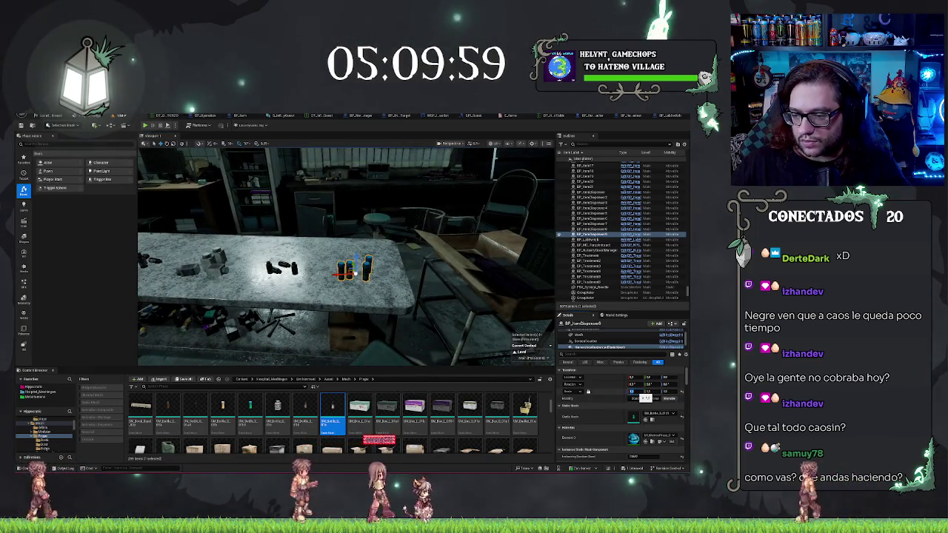
key("Delete")
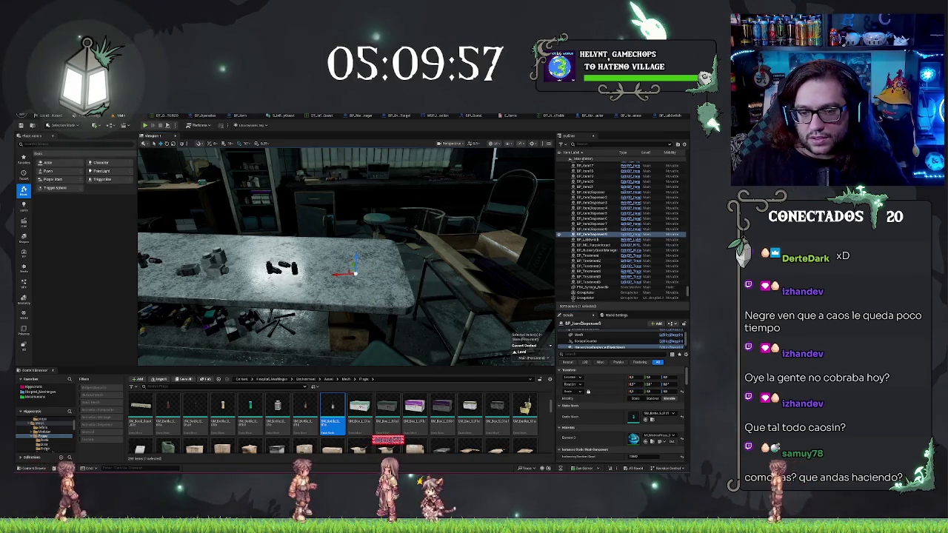
left_click_drag(349, 285, 342, 284)
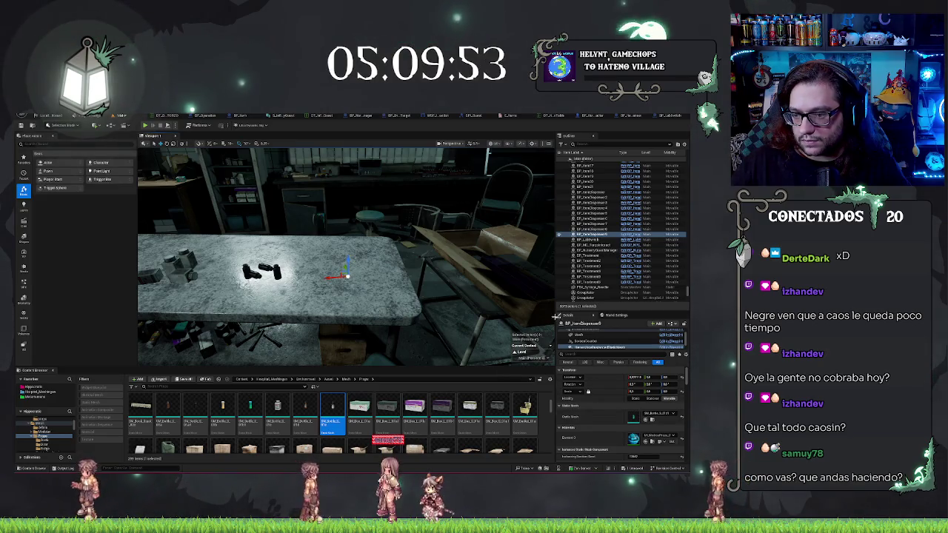
scroll(589, 337, "up", 3)
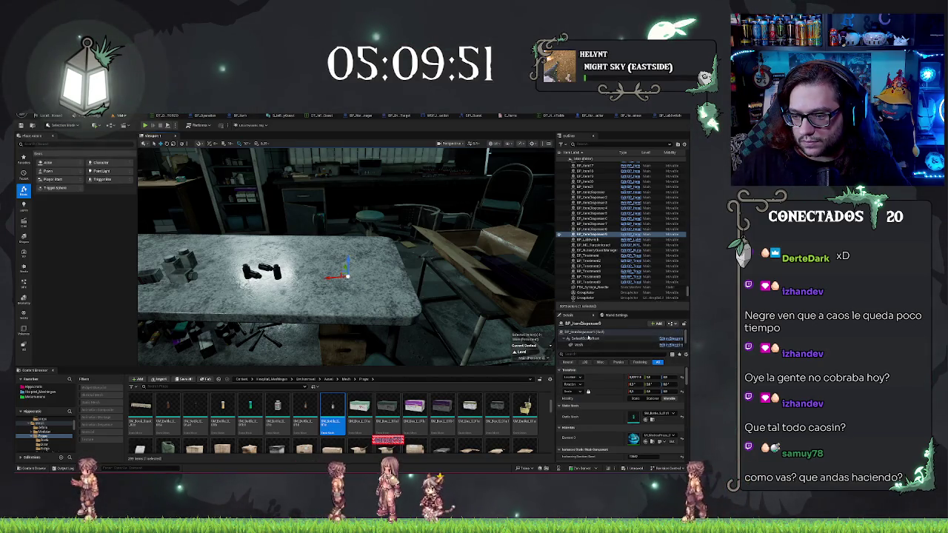
- Change the table dispenser's Item Type to the box entry, then open BP_ItemDispenser
left_click(587, 333)
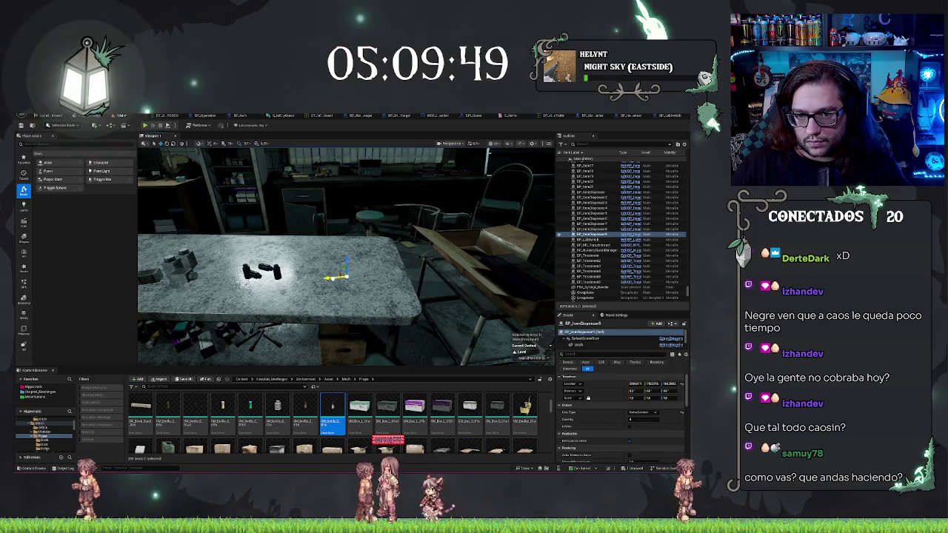
left_click_drag(346, 255, 335, 289)
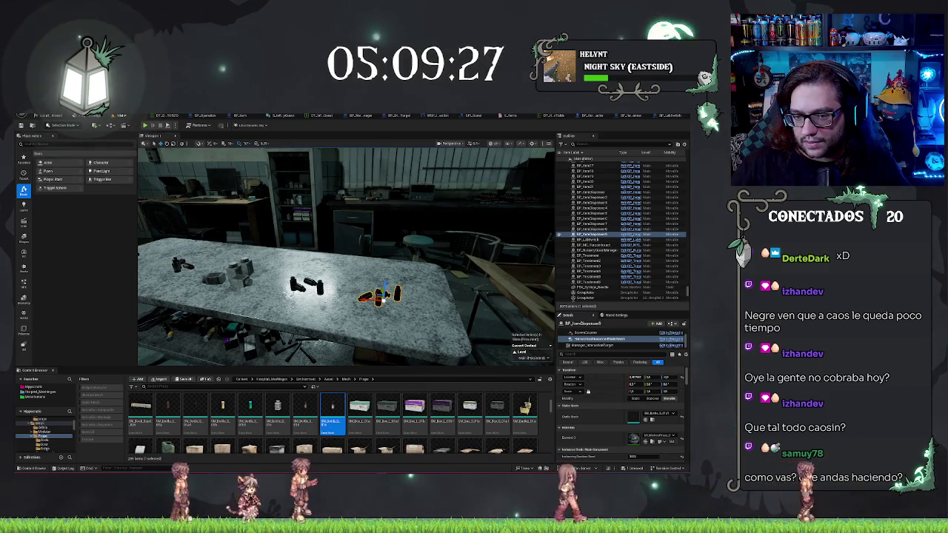
key("f")
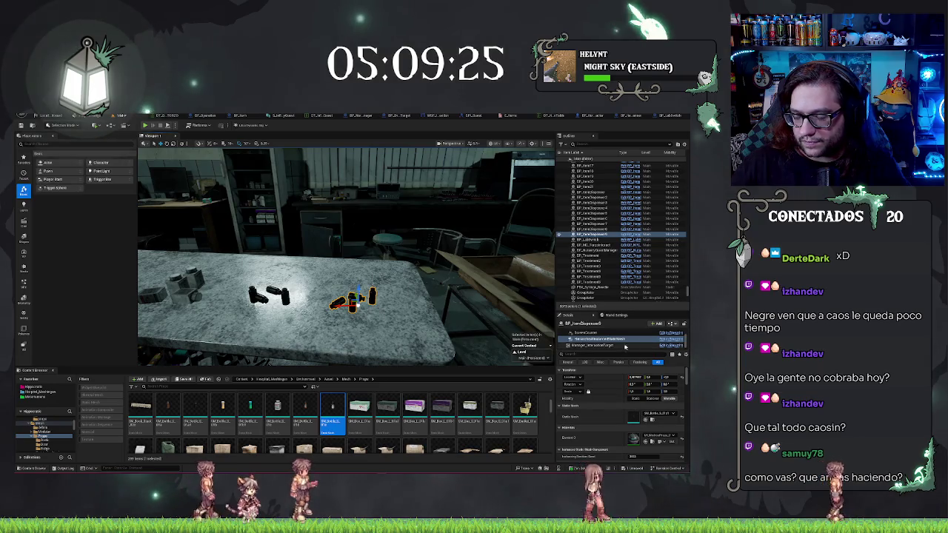
left_click(593, 332)
left_click(643, 413)
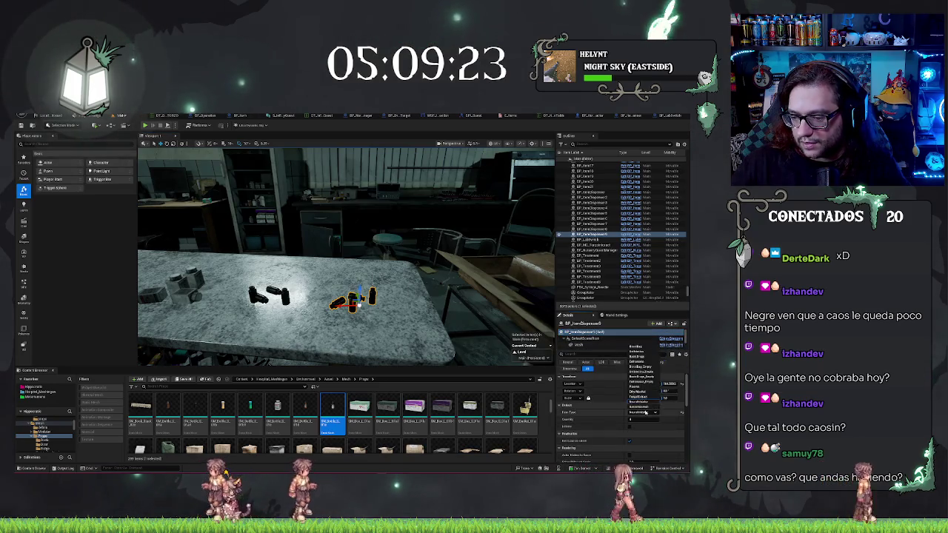
left_click(643, 378)
mouse_move(297, 281)
left_mouse_down()
mouse_move(274, 275)
mouse_move(264, 302)
left_mouse_up()
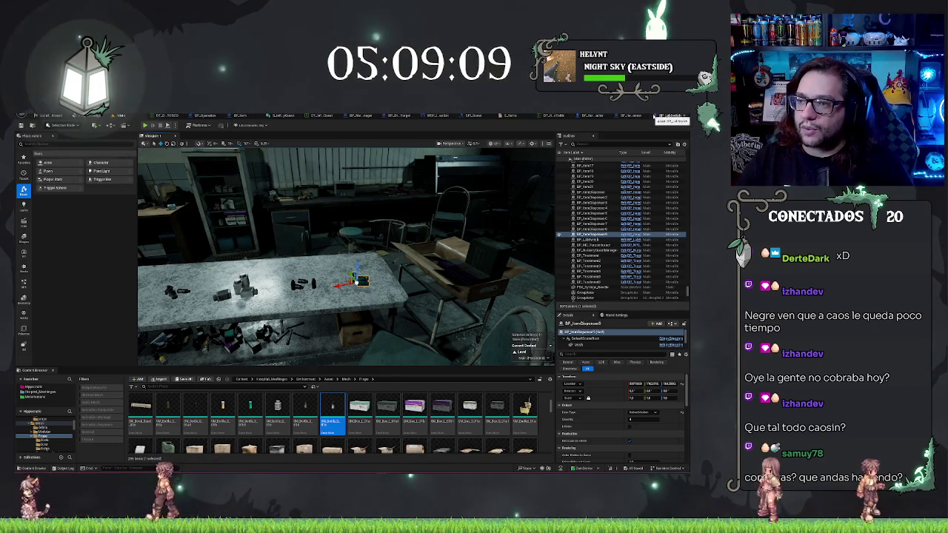
left_click(635, 117)
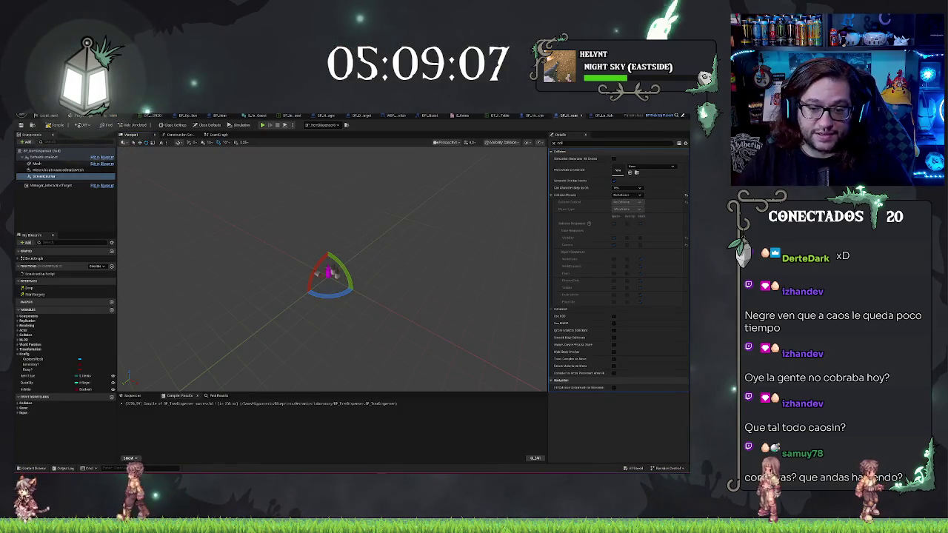
- Switch the Blueprint preview viewport to Unlit shading
left_click_drag(382, 218, 382, 218)
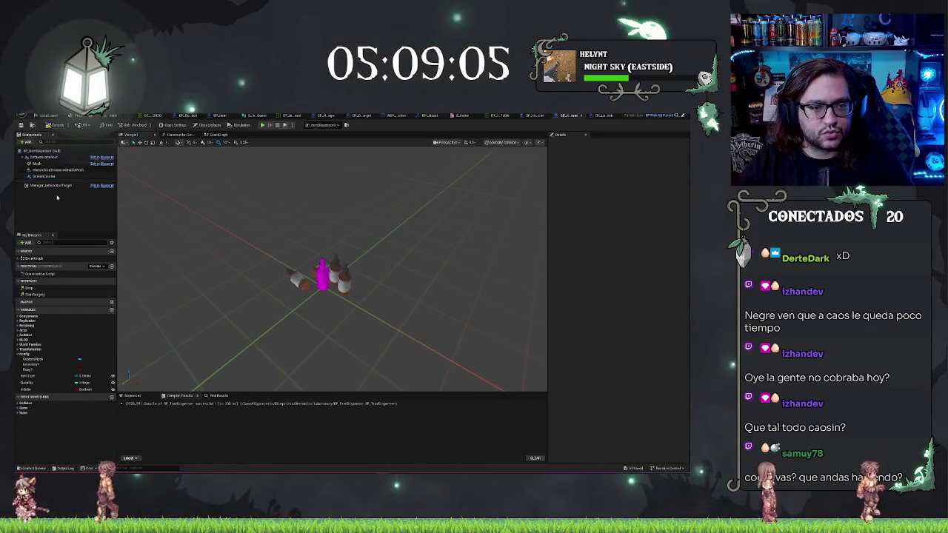
left_click(45, 177)
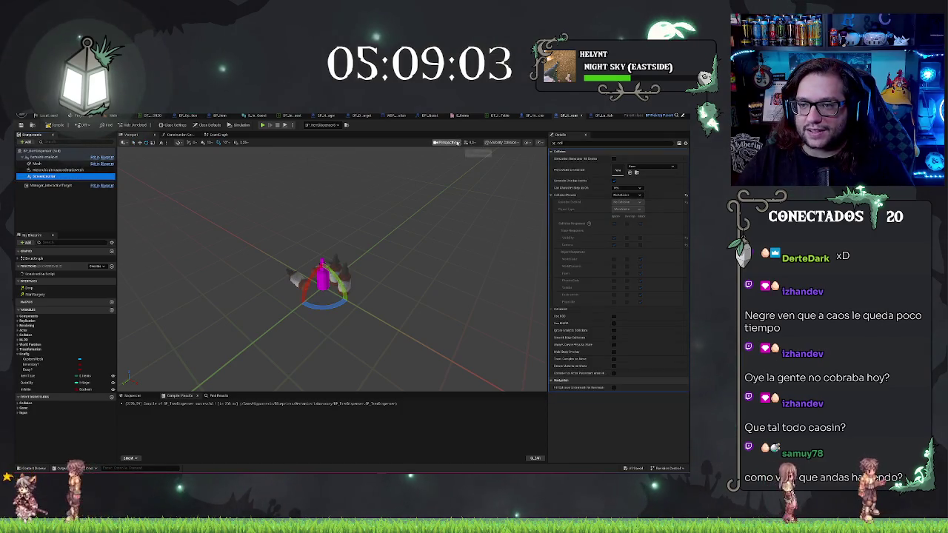
left_click(512, 142)
left_click(517, 162)
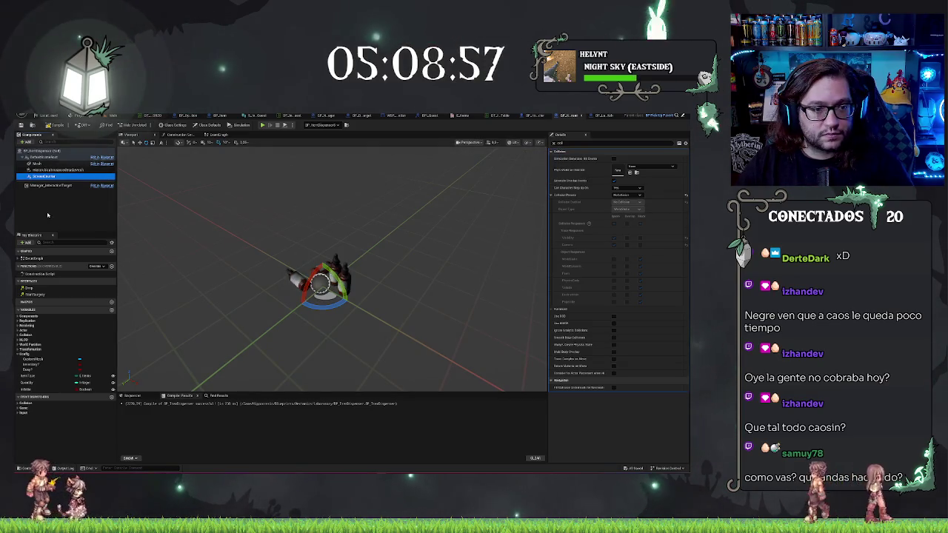
- Set the instanced bottle mesh component's Scale X to -1, then back to 1
left_click(47, 215)
left_click(44, 170)
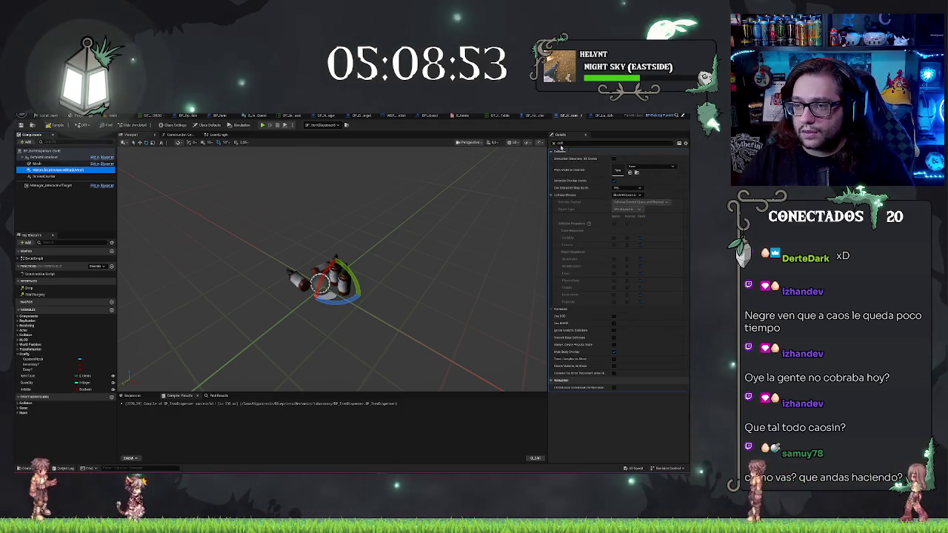
scroll(635, 190, "up", 5)
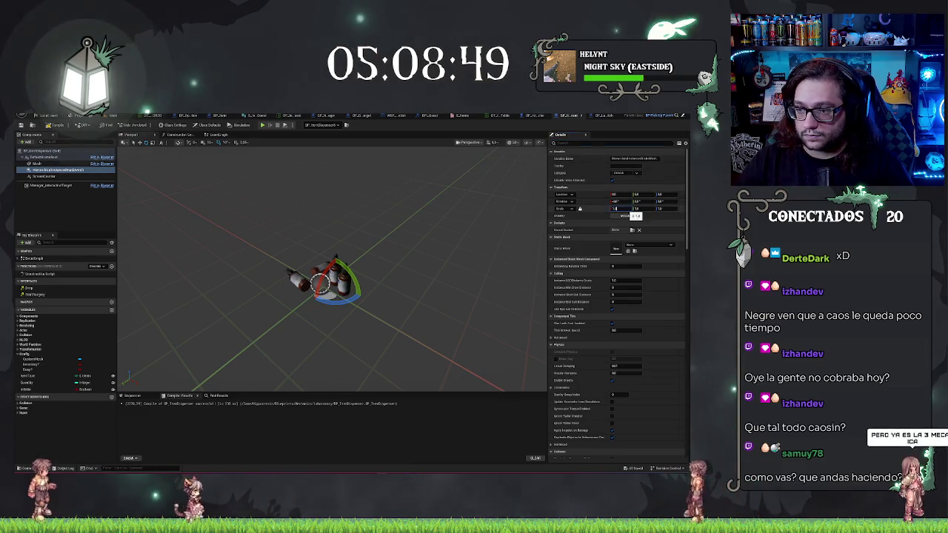
left_click_drag(614, 208, 616, 208)
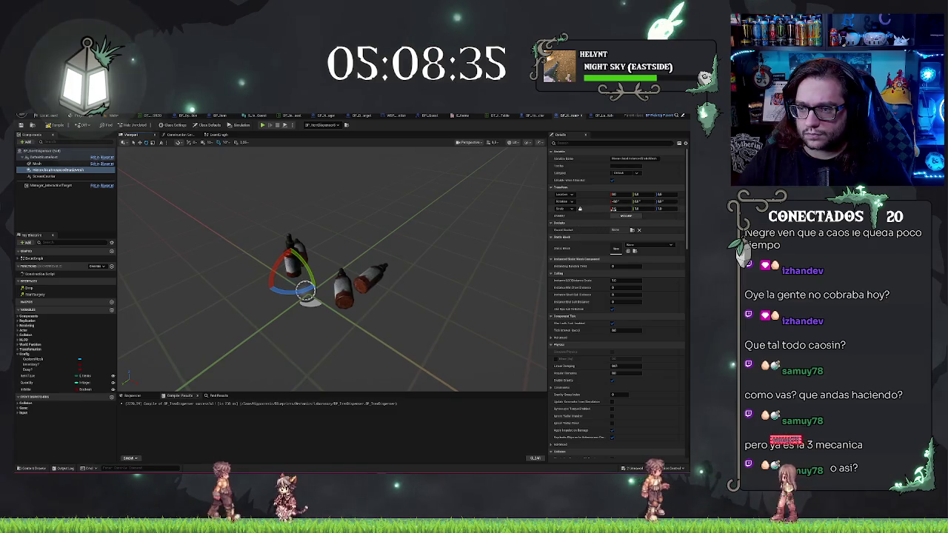
left_click(614, 208)
type("-1")
key("Return")
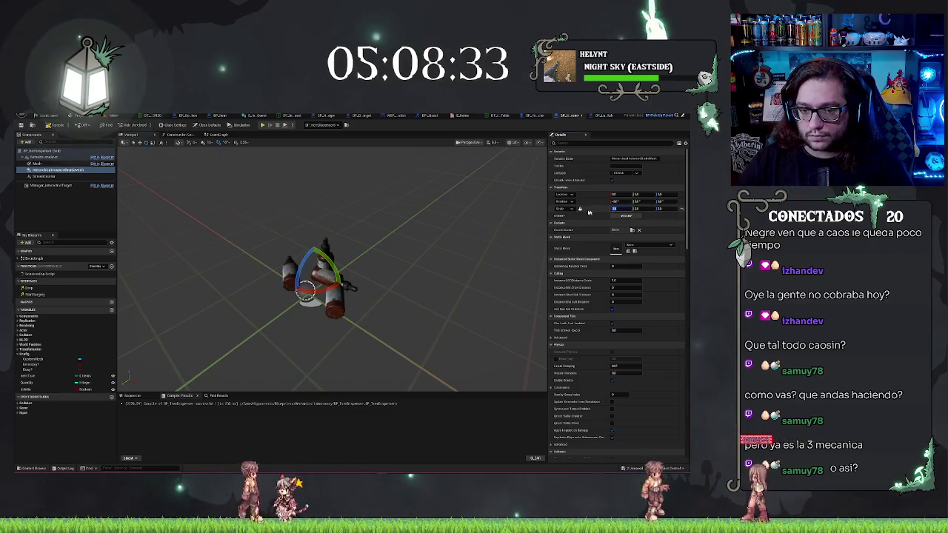
type("1")
key("Return")
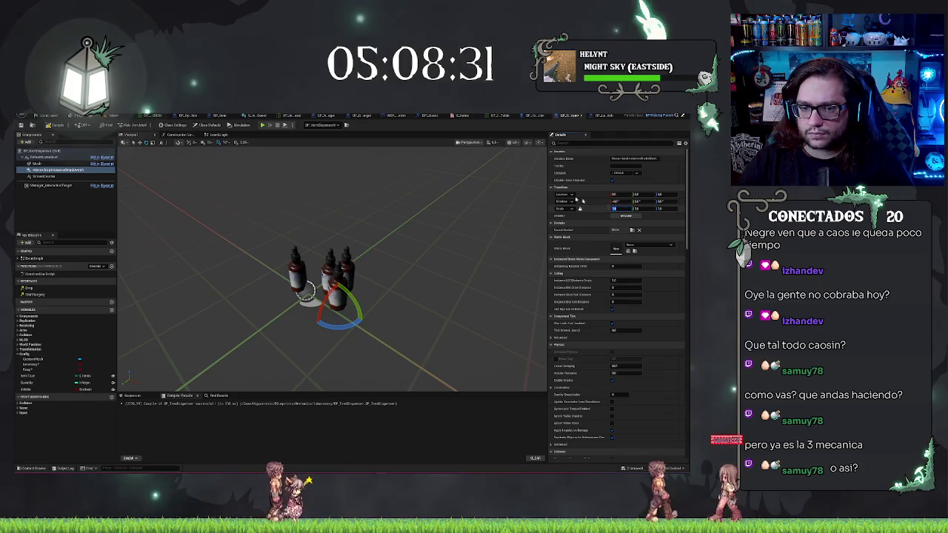
left_click(223, 135)
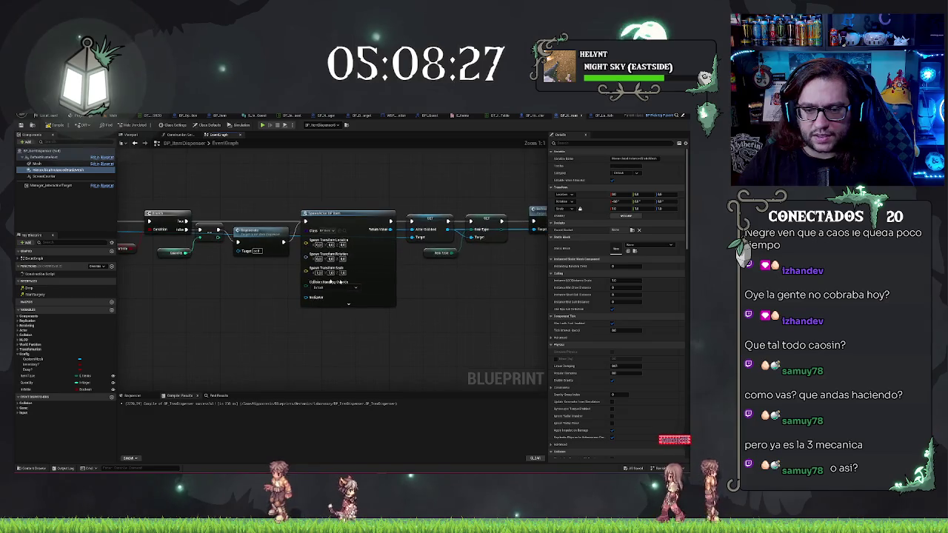
- Add a new Vector variable named Scale to the item dispenser Blueprint
scroll(355, 307, "down", 5)
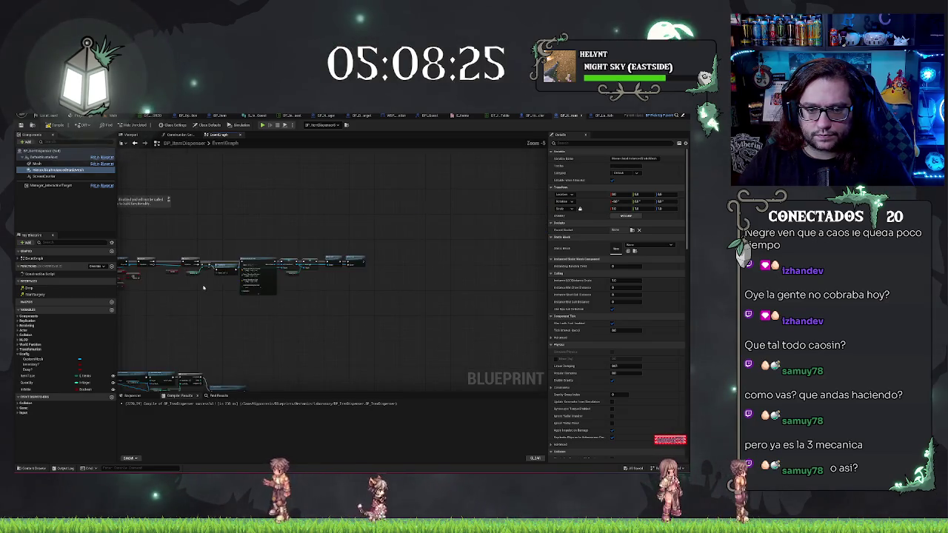
scroll(355, 307, "up", 5)
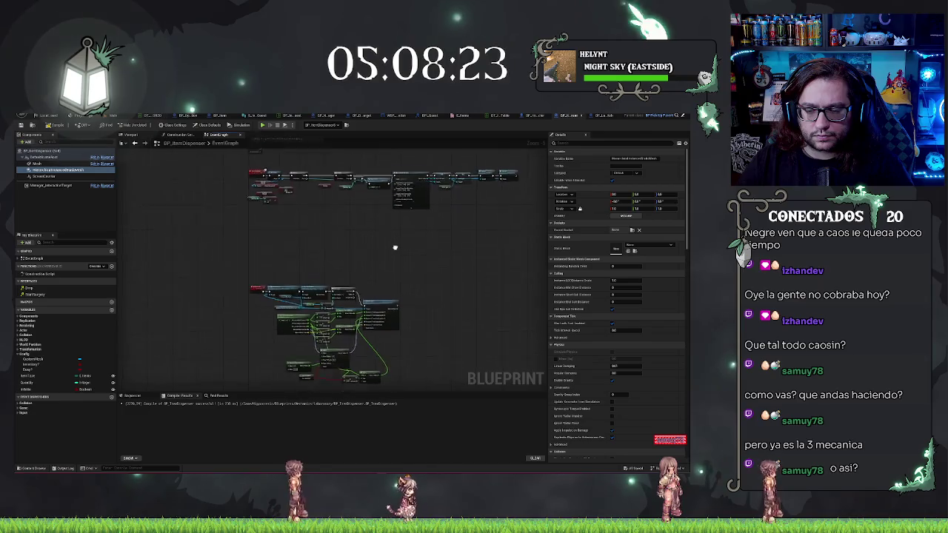
scroll(383, 338, "up", 2)
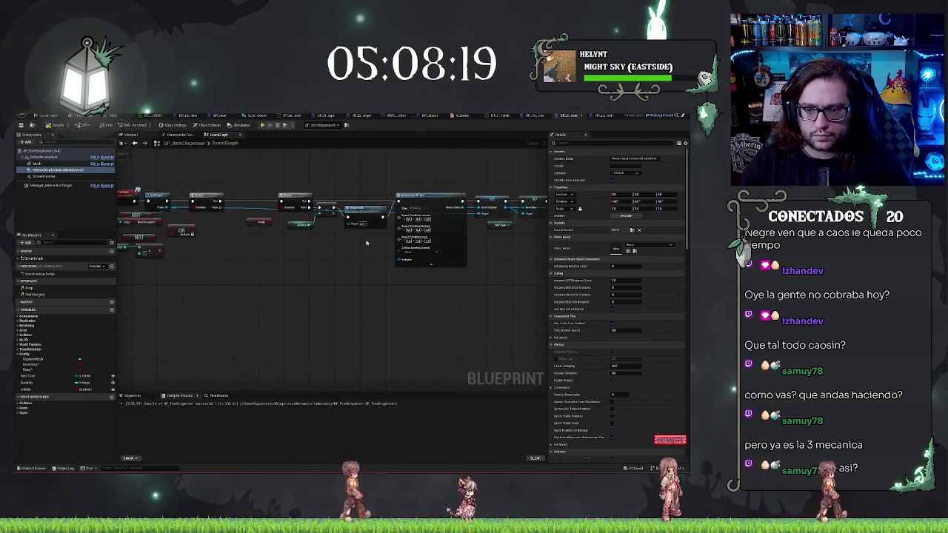
left_click(112, 310)
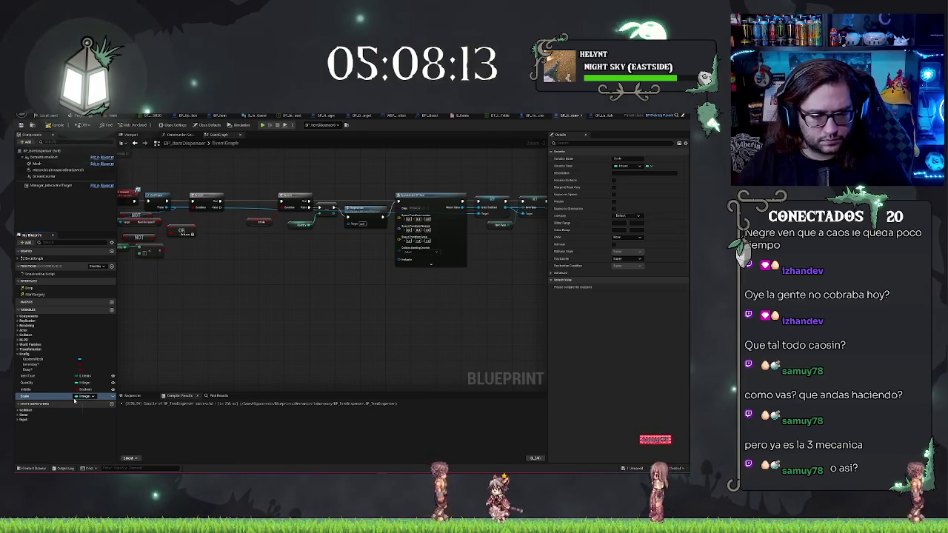
left_click(77, 397)
left_click(96, 342)
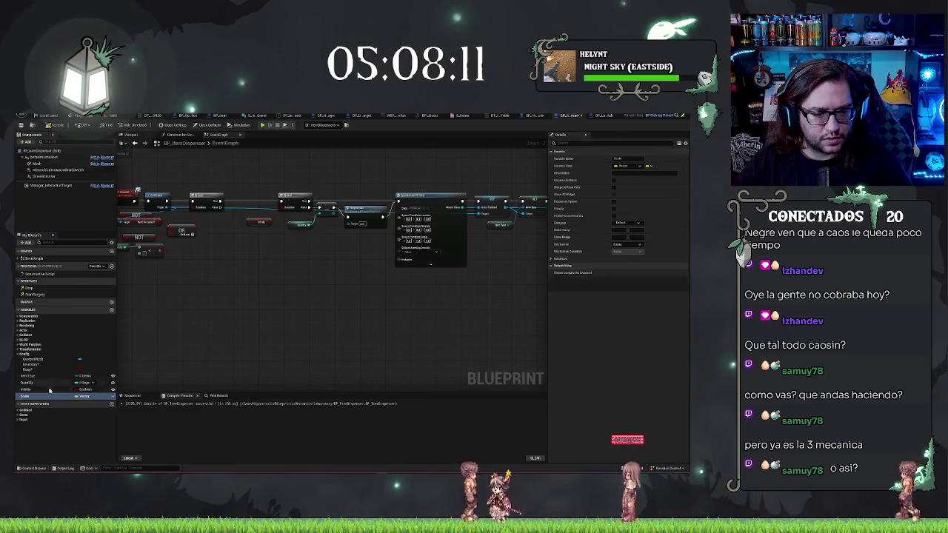
- Drag a Scale getter node into the event graph
left_click(54, 399)
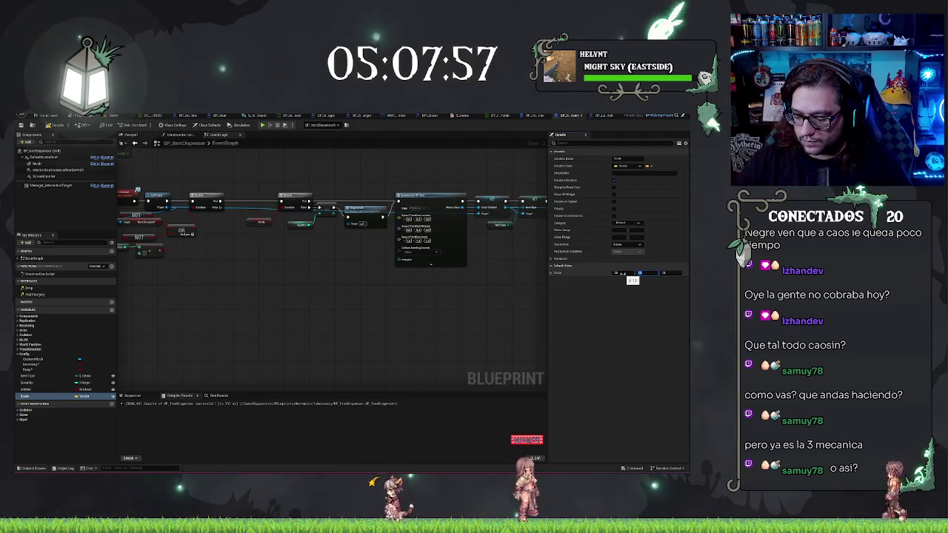
mouse_move(44, 396)
left_mouse_down()
mouse_move(265, 271)
mouse_move(144, 358)
mouse_move(368, 243)
mouse_move(400, 237)
left_mouse_up()
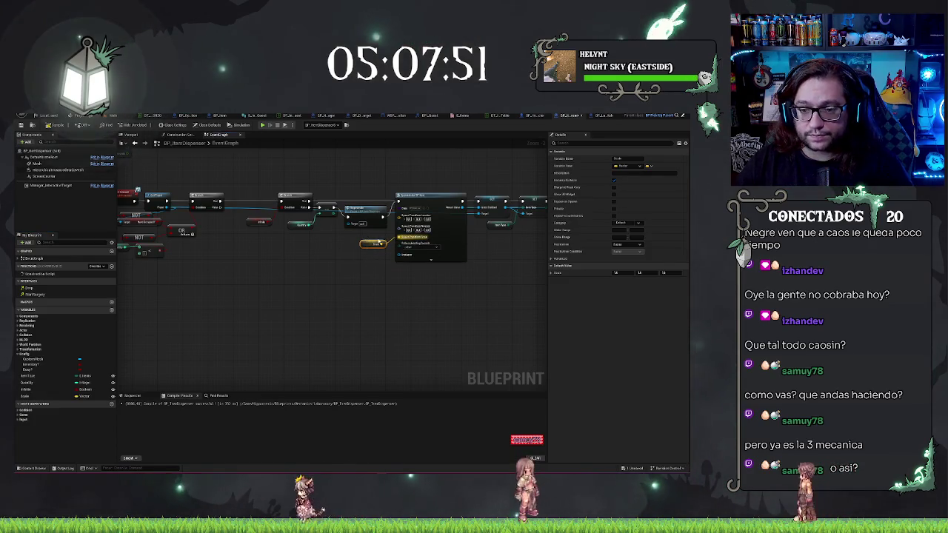
scroll(359, 296, "down", 5)
scroll(340, 302, "up", 5)
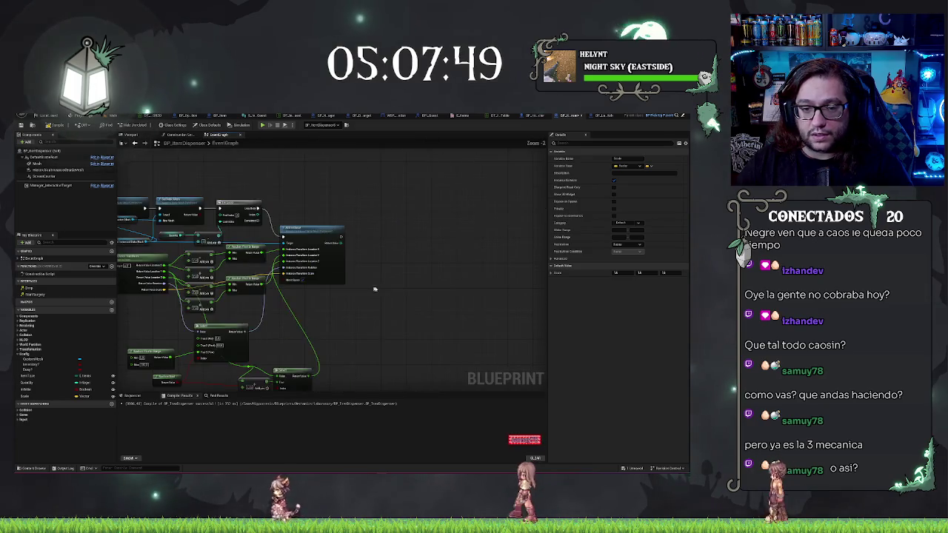
- Paste a second Scale getter near the transform nodes, compile, and return to the level
key("ctrl+v")
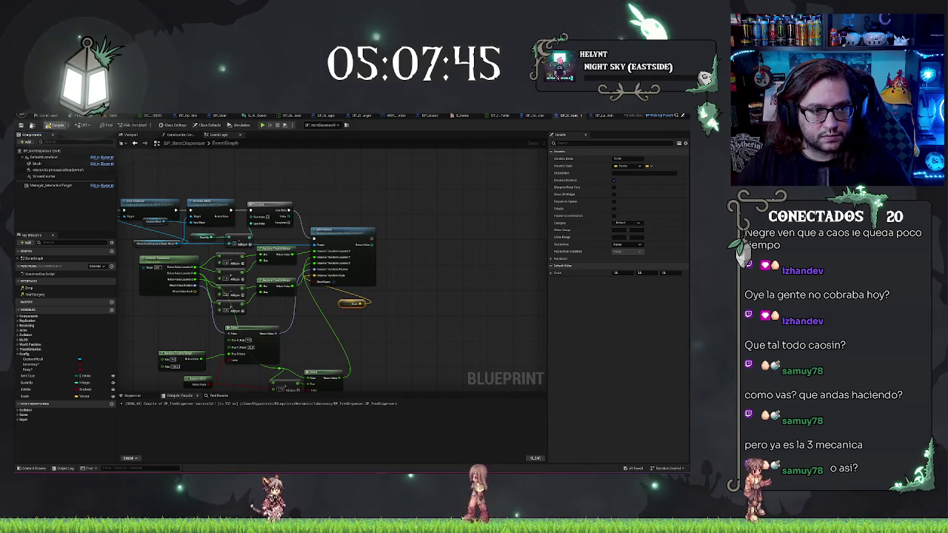
left_click(52, 125)
left_click(121, 117)
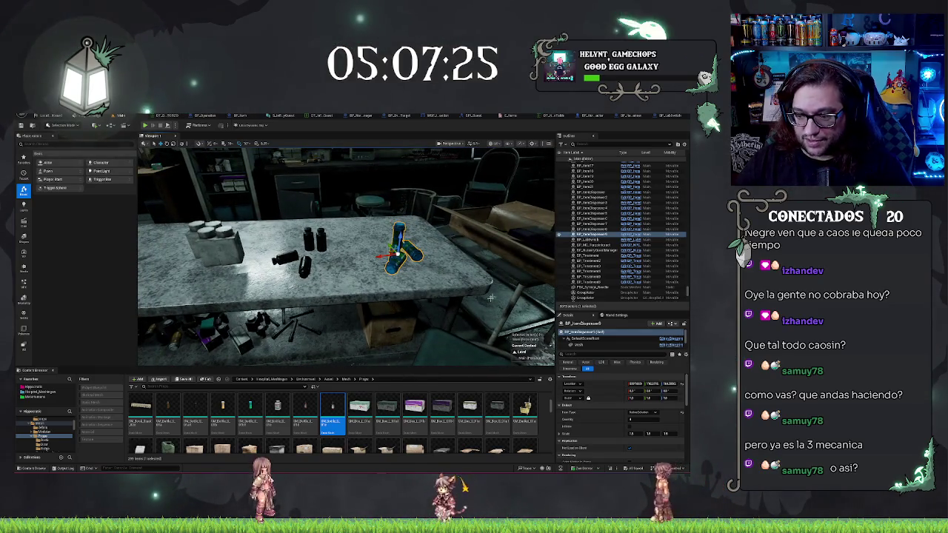
- Edit Scale's default X and Y values in the item dispenser Blueprint, then view the level
left_click(651, 116)
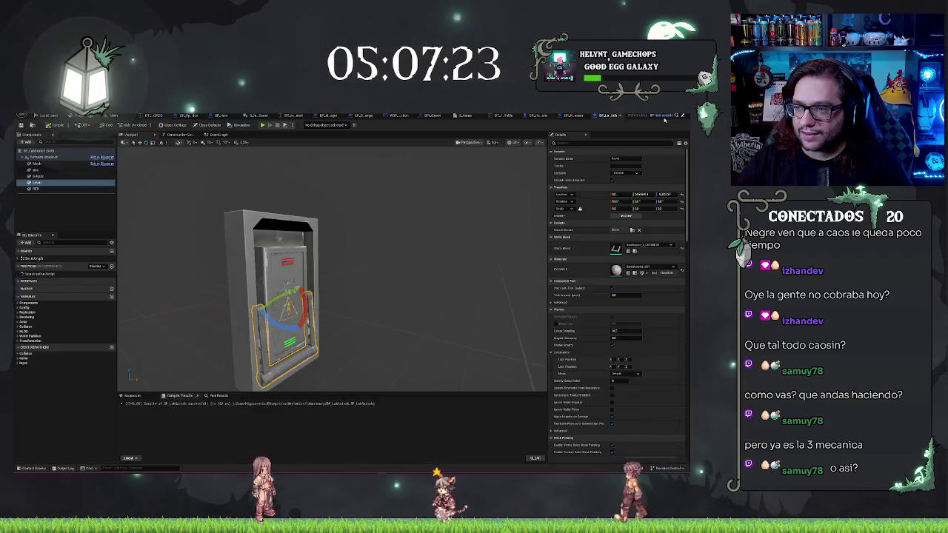
left_click(566, 117)
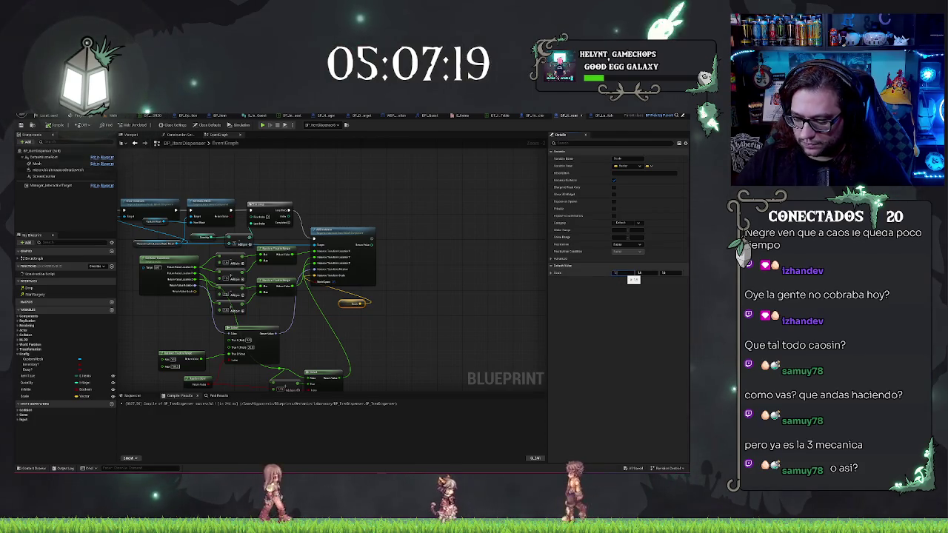
key("Tab")
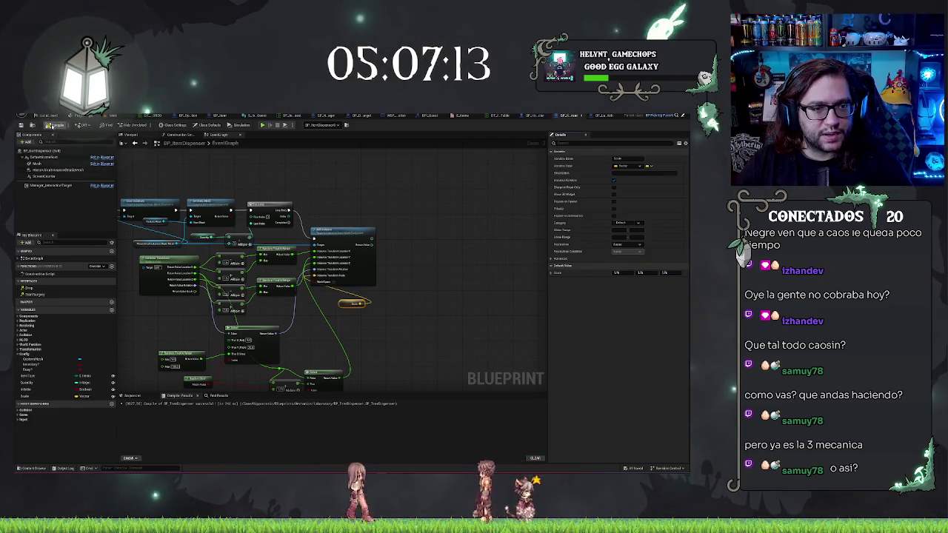
left_click(45, 116)
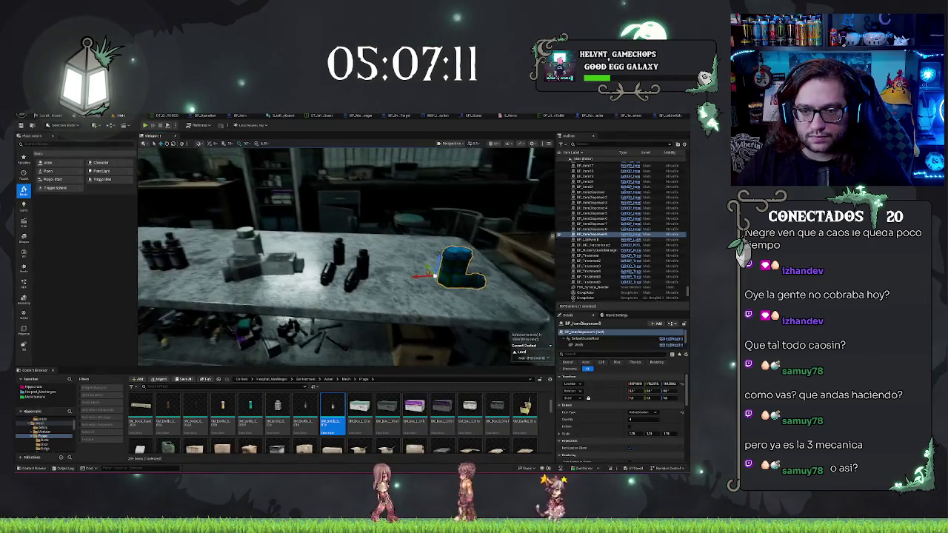
- Select the box-and-bottle dispenser and raise the number of items it spawns
left_click_drag(345, 255, 289, 271)
left_click(408, 263)
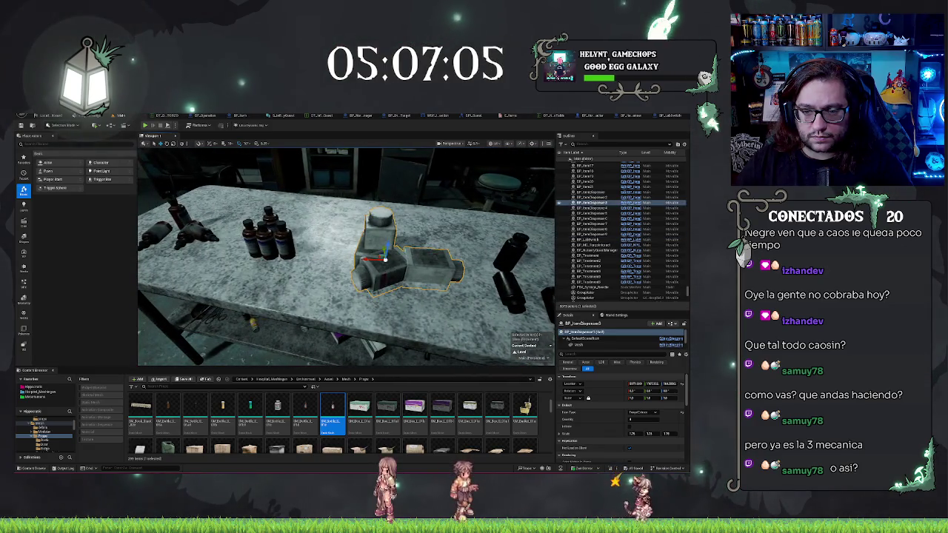
left_click_drag(348, 259, 414, 257)
left_click_drag(644, 424, 644, 424)
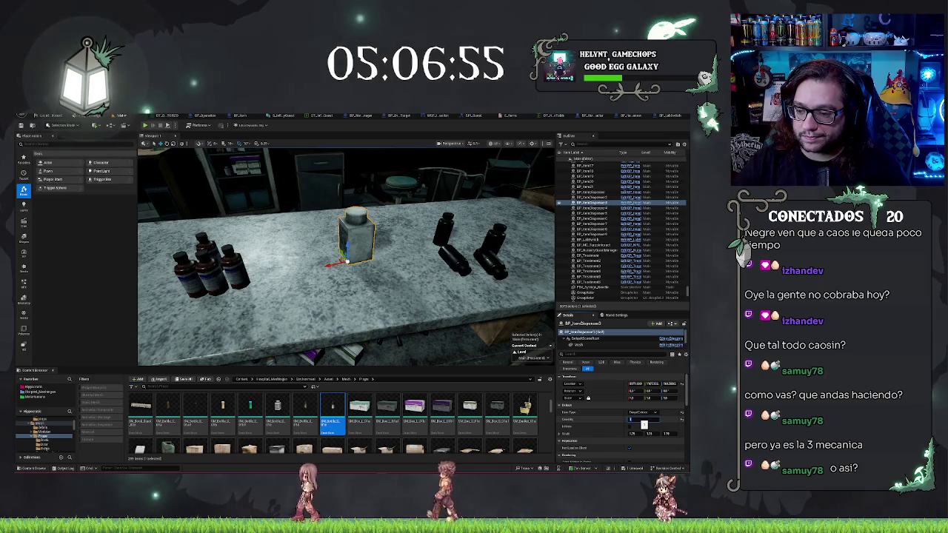
left_click_drag(644, 424, 646, 424)
left_click_drag(400, 258, 415, 256)
mouse_move(345, 256)
left_mouse_down()
mouse_move(368, 249)
mouse_move(359, 253)
mouse_move(348, 222)
left_mouse_up()
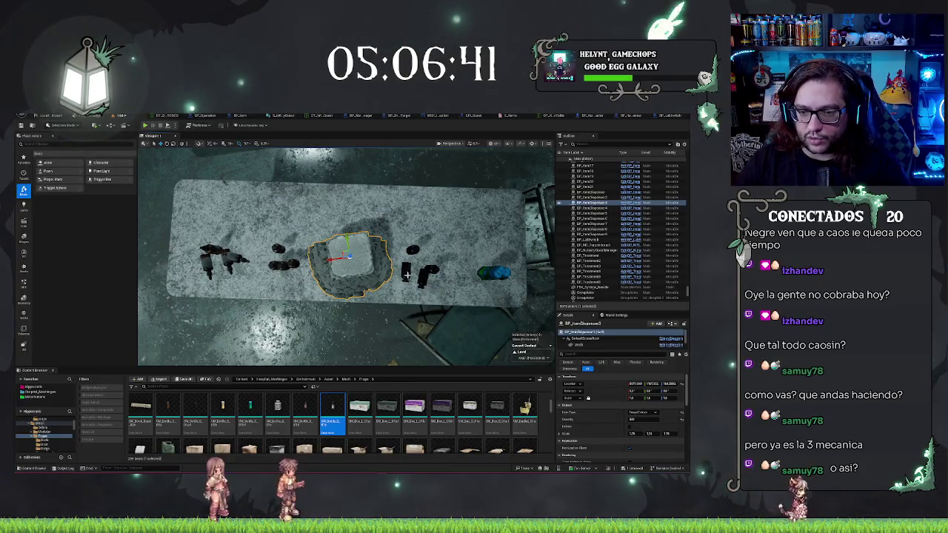
- Select all the table dispensers and commit a larger item quantity for them
left_click(407, 275)
left_click(492, 273, "ctrl")
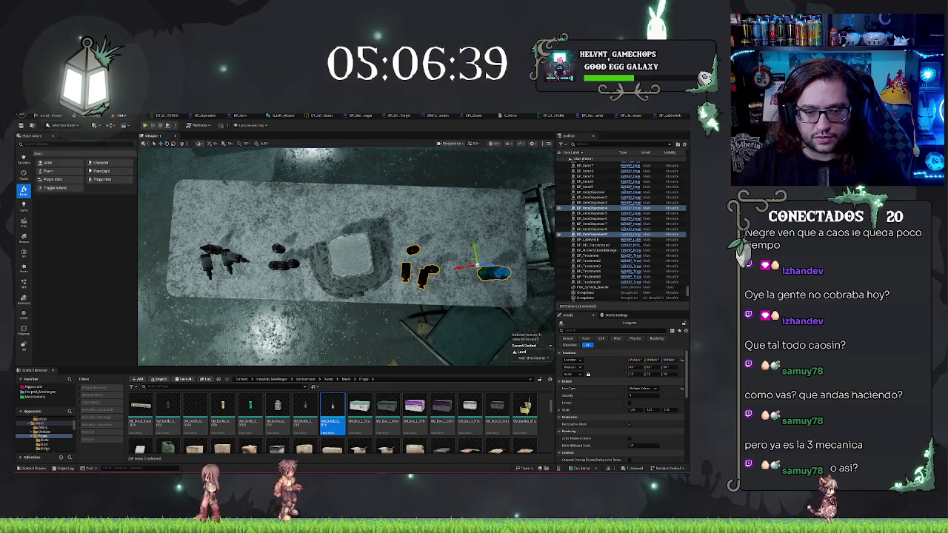
left_click(278, 260, "ctrl")
left_click(215, 256, "ctrl")
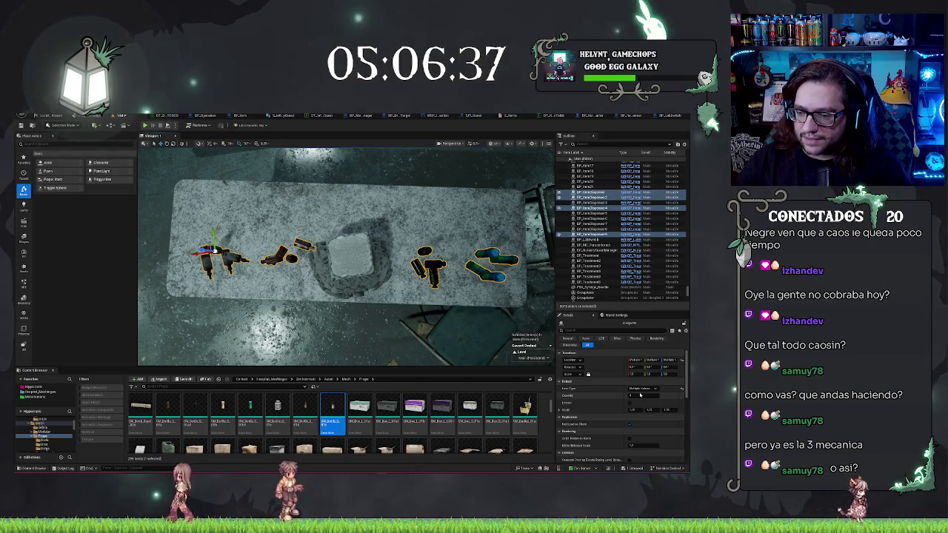
key("Return")
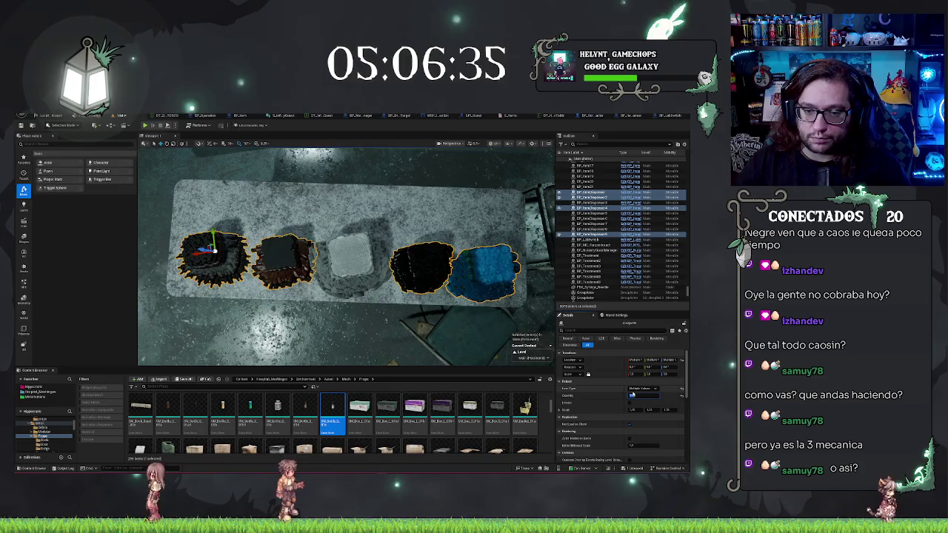
- Inspect each dispenser's pile, nudge the leftmost pile slightly left, and bring up BP_LabSwitch
left_click_drag(348, 259, 396, 258)
left_click(437, 292)
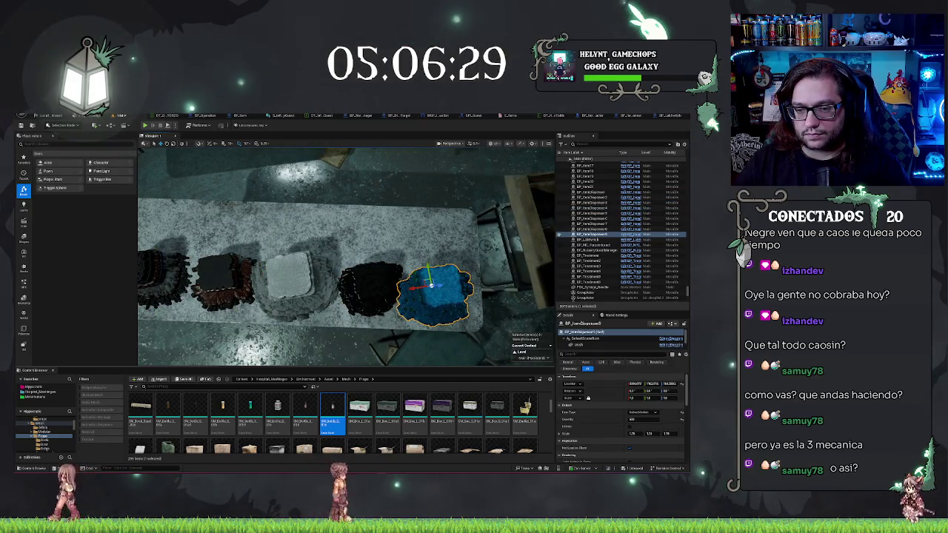
left_click(371, 288)
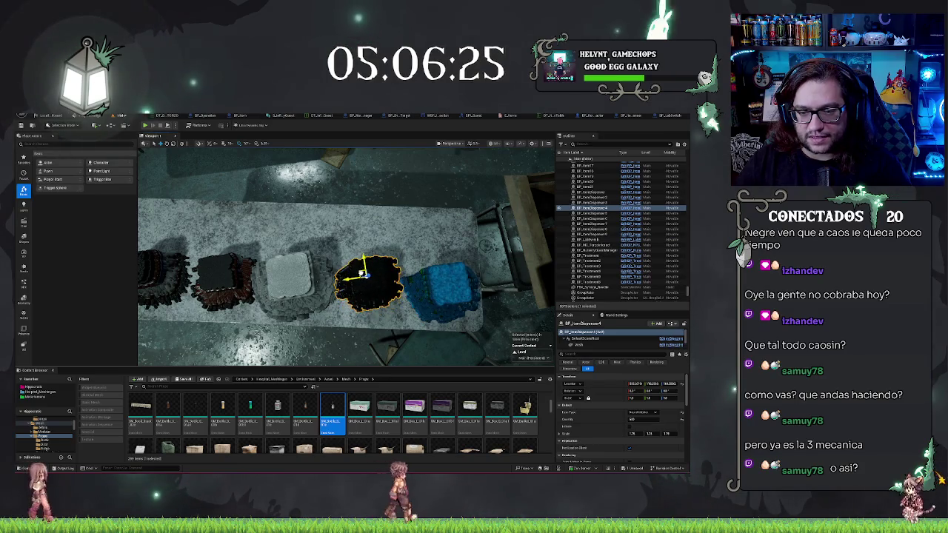
left_click(292, 289)
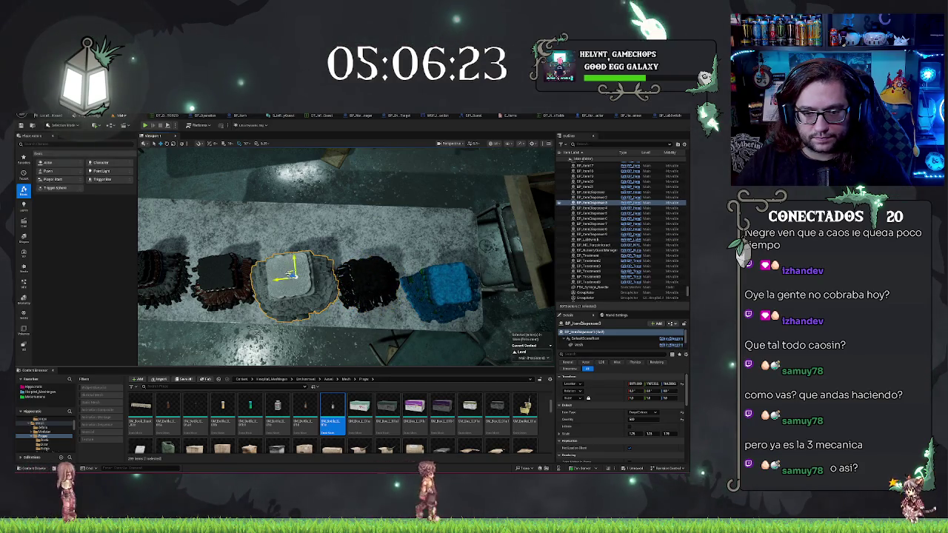
left_click(303, 290)
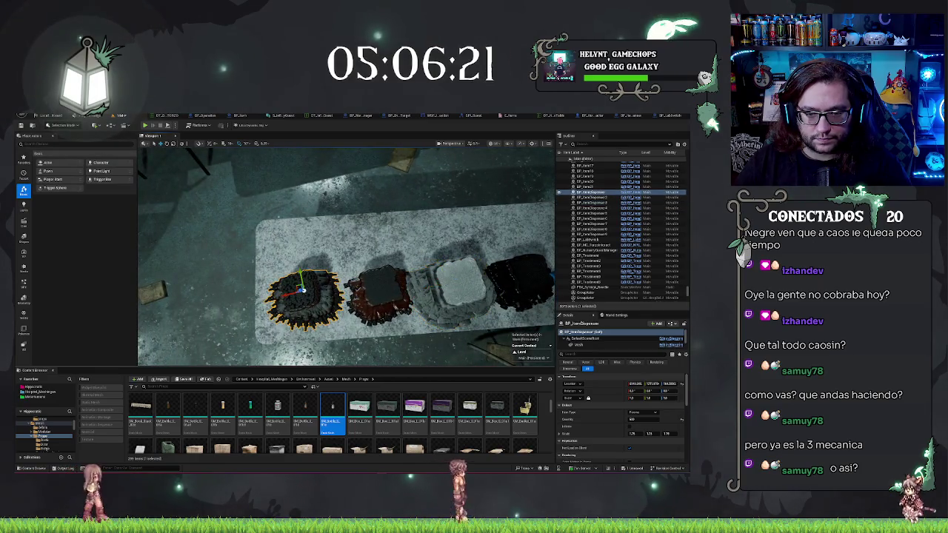
left_click_drag(298, 286, 294, 288)
left_click(363, 288)
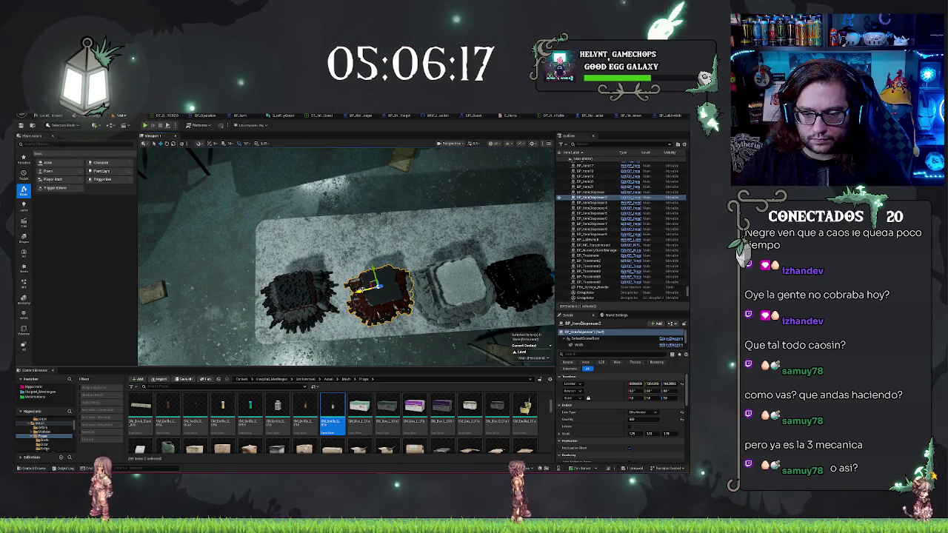
left_click(422, 285)
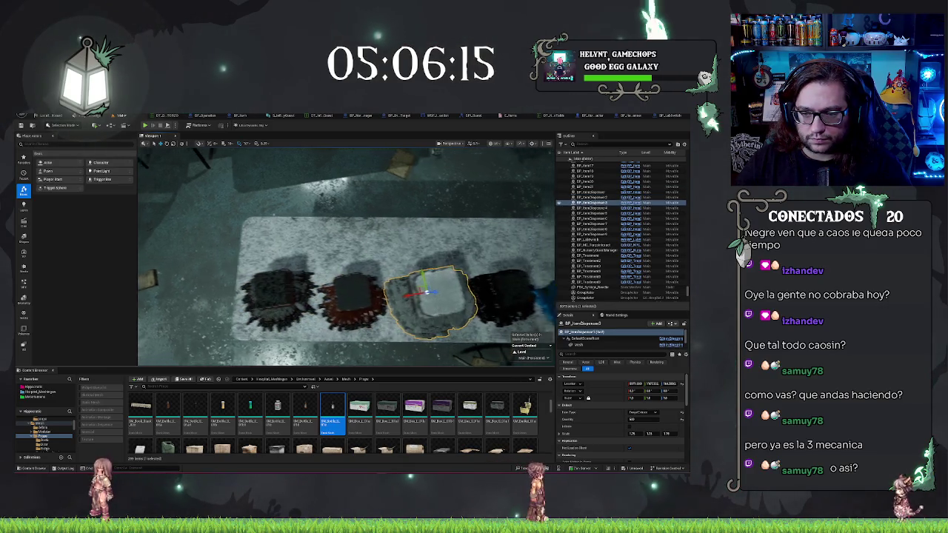
left_click(631, 116)
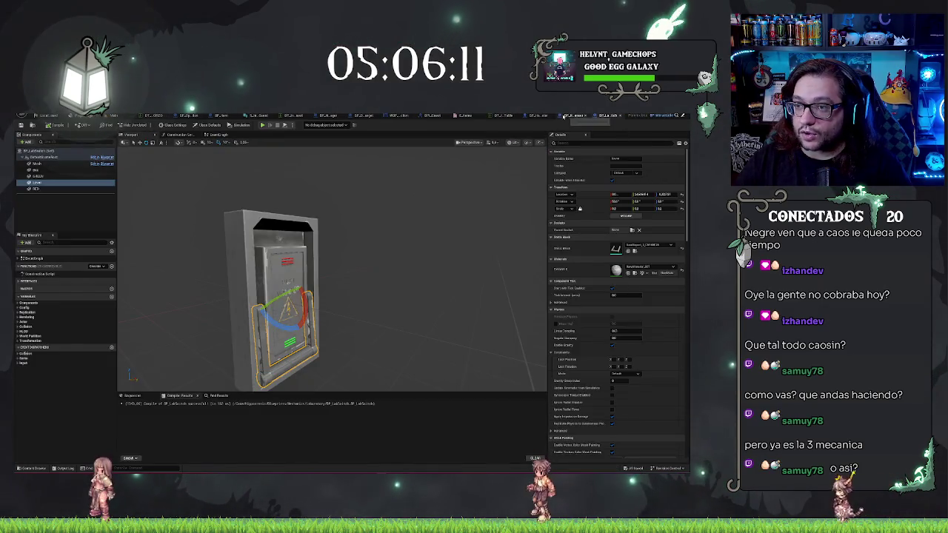
- Add a Float variable named Spacing to BP_ItemDispenser's event graph
left_click(565, 116)
scroll(400, 295, "up", 3)
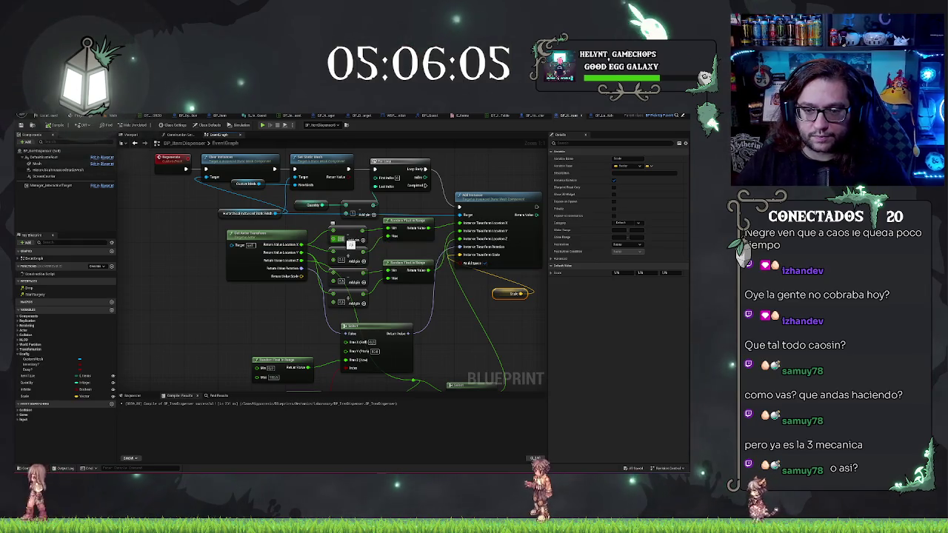
left_click(236, 324)
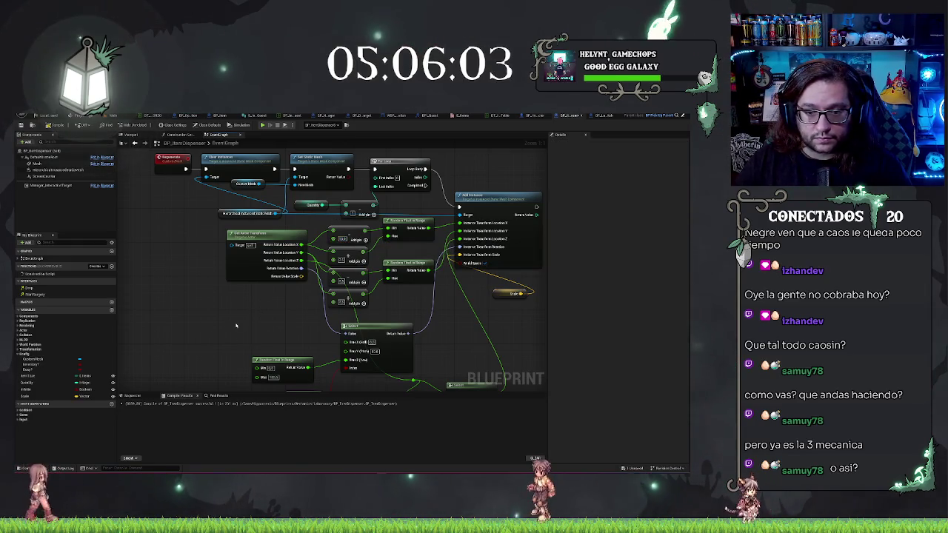
left_click(112, 310)
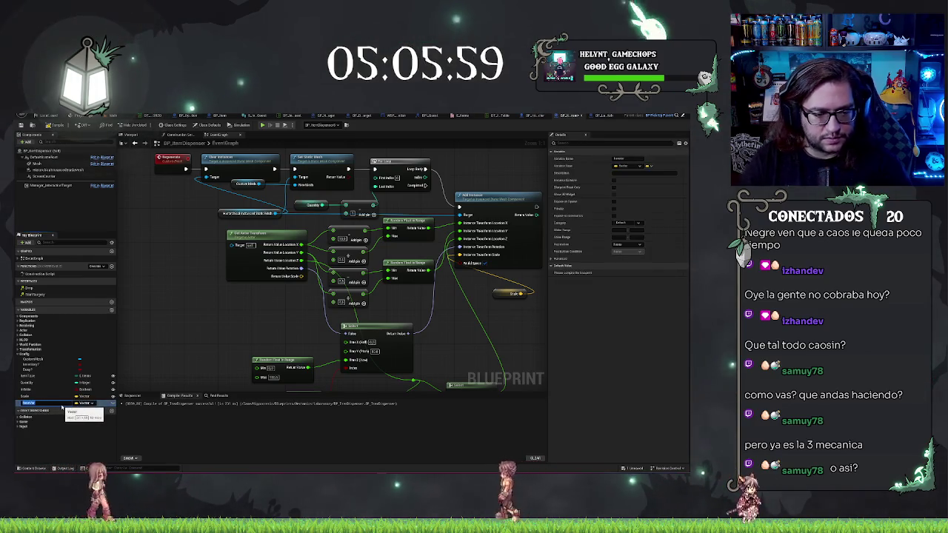
type("Spacing")
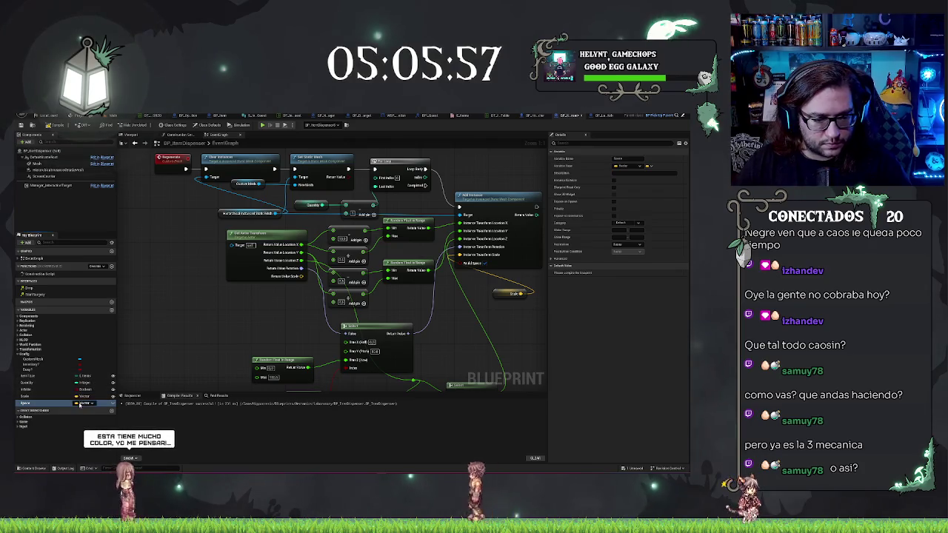
left_click(80, 404)
left_click(85, 330)
- Place a Spacing getter, wire it into the Add nodes, and return to the level
left_click_drag(46, 406, 335, 261)
mouse_move(282, 294)
left_mouse_down()
mouse_move(334, 281)
mouse_move(334, 303)
left_mouse_up()
left_click(35, 404)
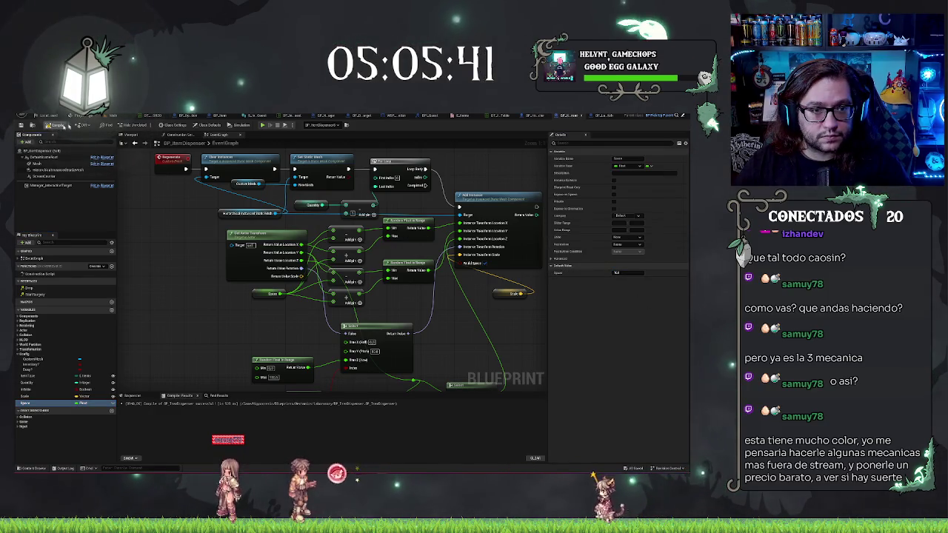
left_click(115, 117)
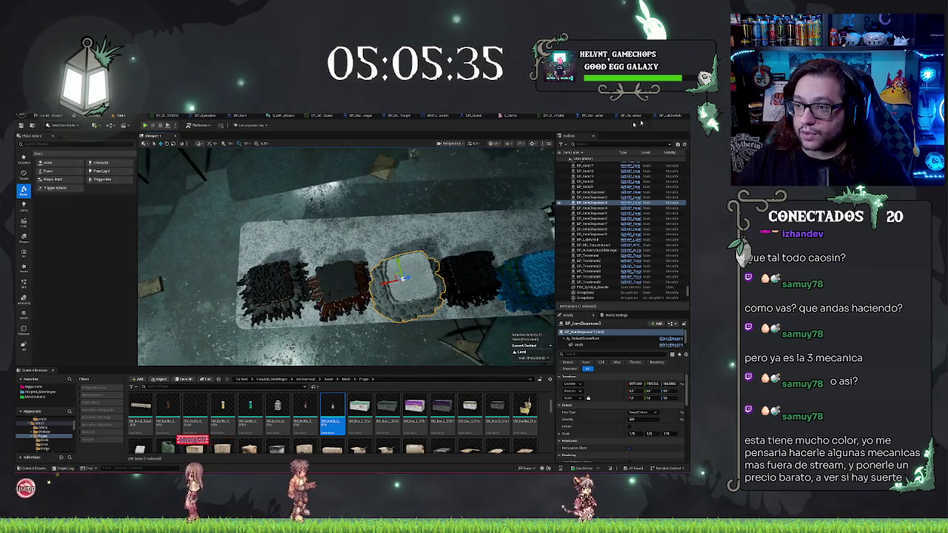
- Check the BP_LabSwitch and BP_ItemDispenser tabs, then go back to the level view
left_click(666, 116)
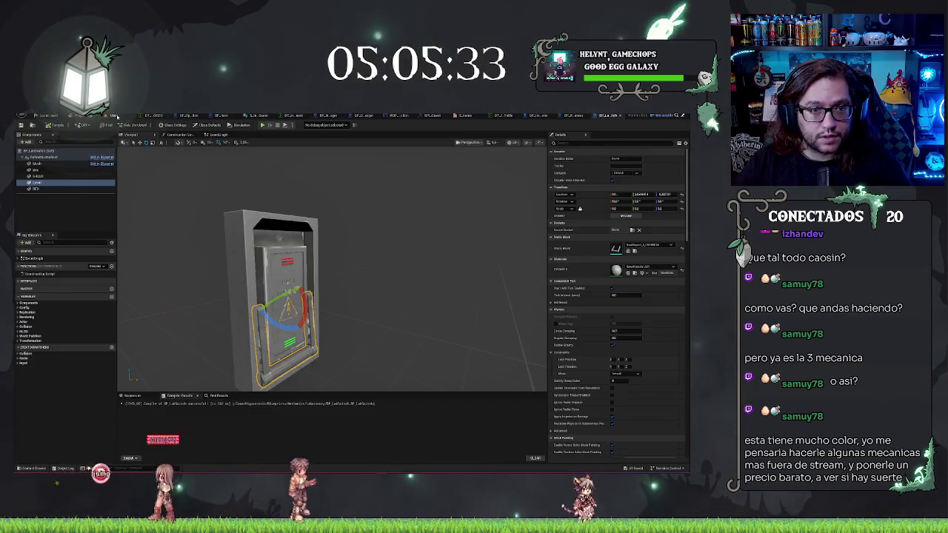
left_click(116, 116)
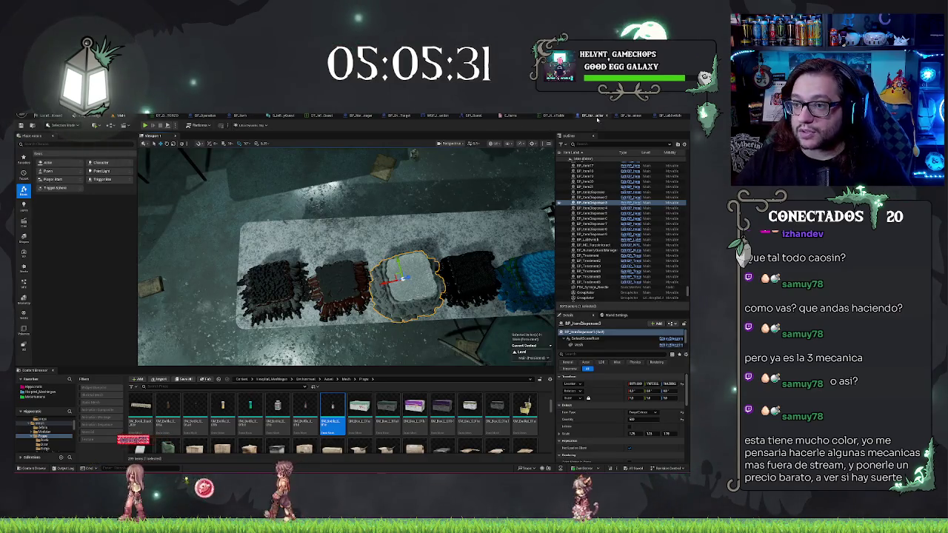
left_click(596, 117)
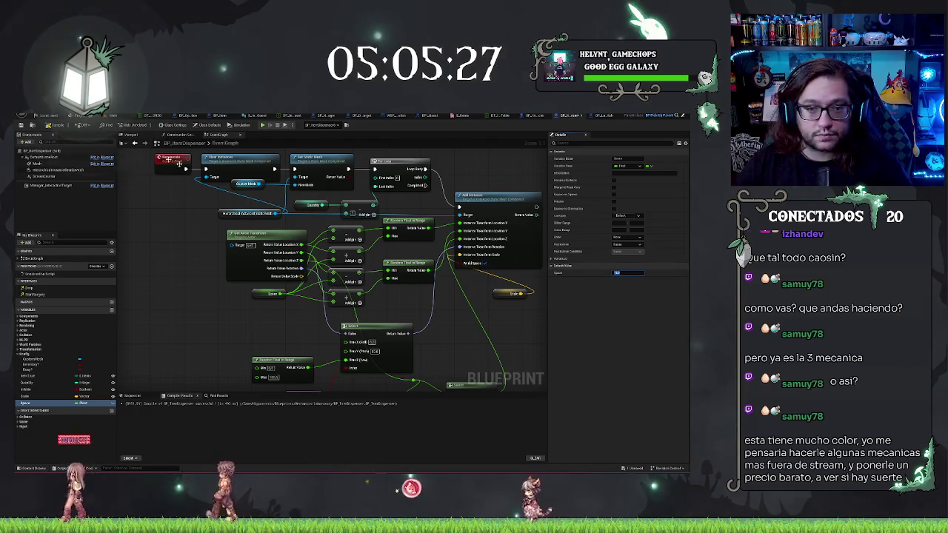
left_click(116, 116)
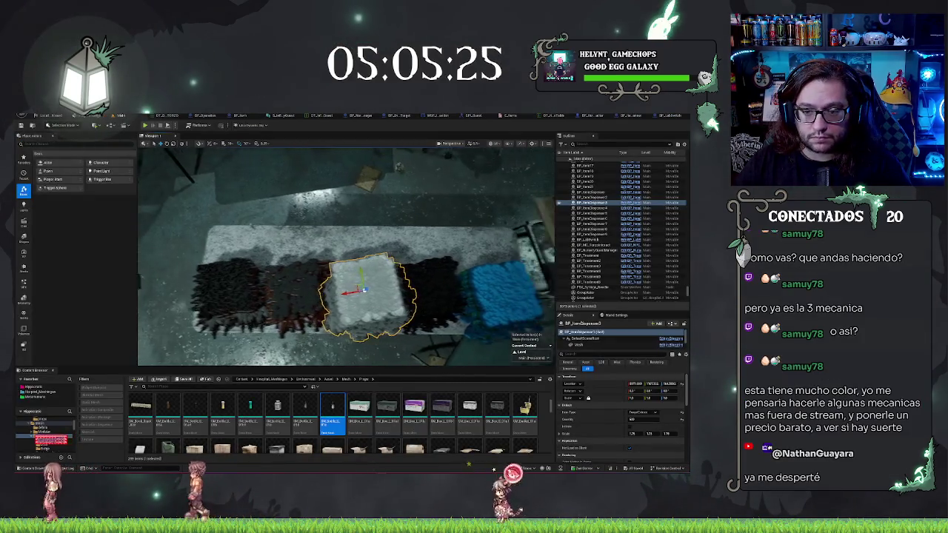
- Select all five dispensers and commit a smaller item quantity for them
left_click(411, 290)
left_click(496, 287, "ctrl")
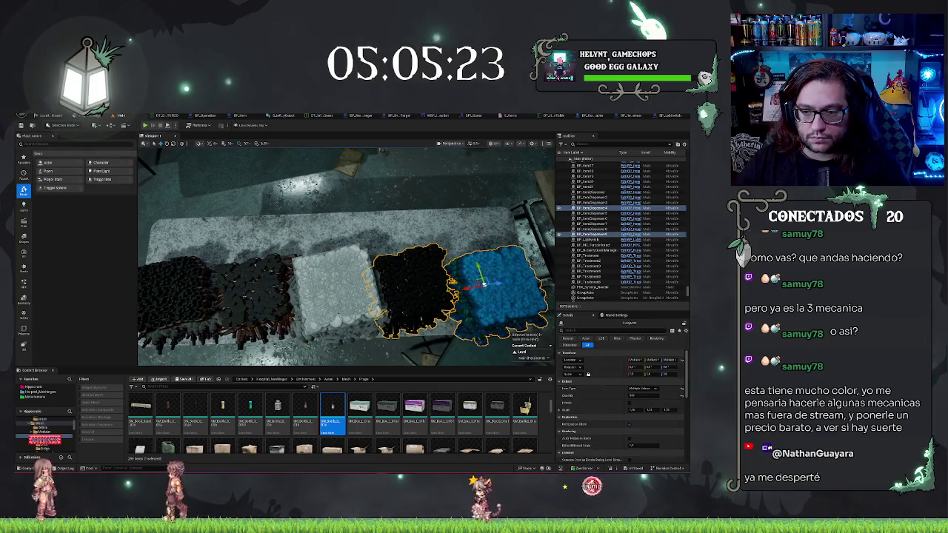
left_click(339, 291, "ctrl")
left_click(252, 293, "ctrl")
left_click(177, 296, "ctrl")
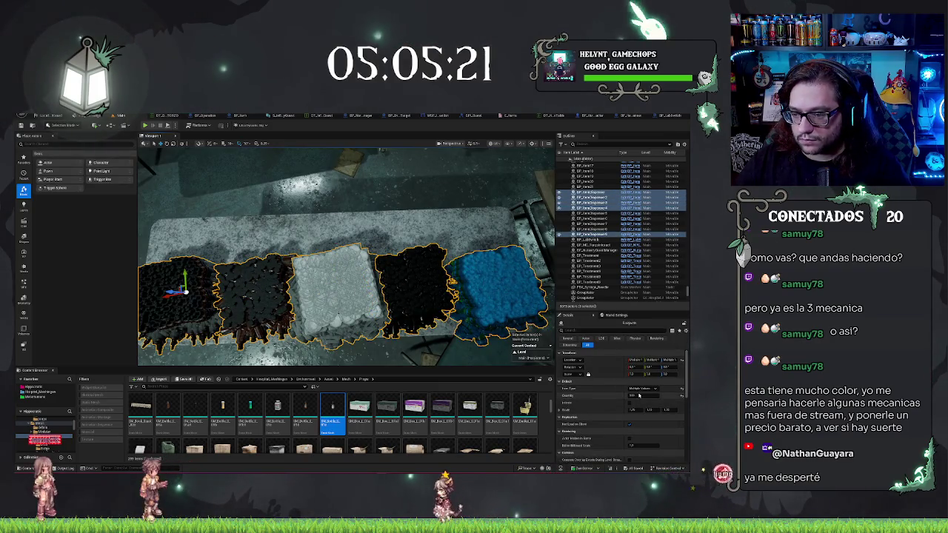
key("Return")
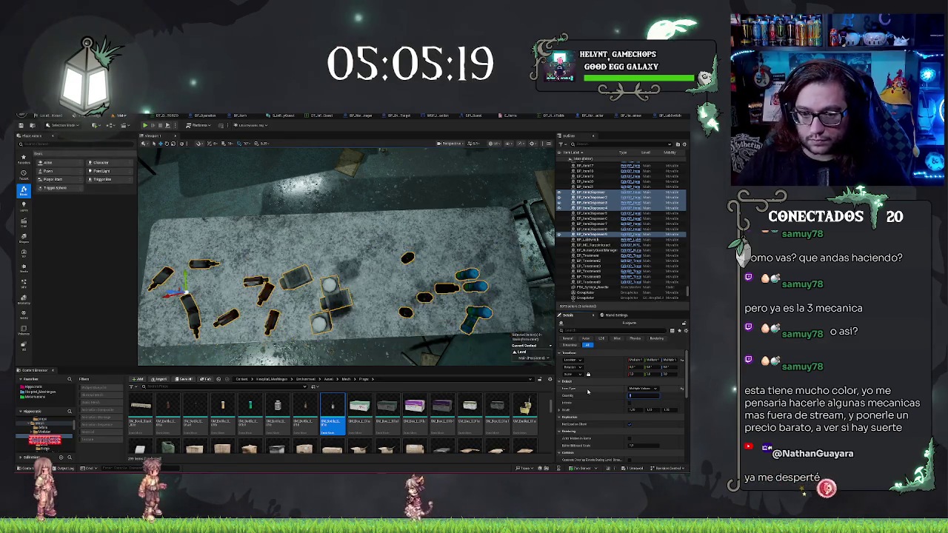
- Deselect the dispensers and inspect the scattered bottles and boxes on the table
scroll(347, 258, "up", 5)
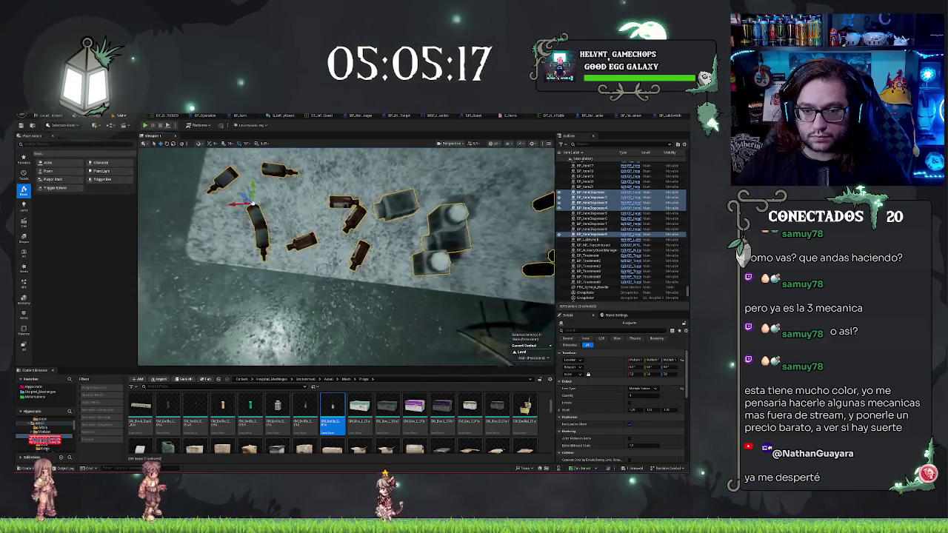
scroll(346, 257, "down", 5)
key("Escape")
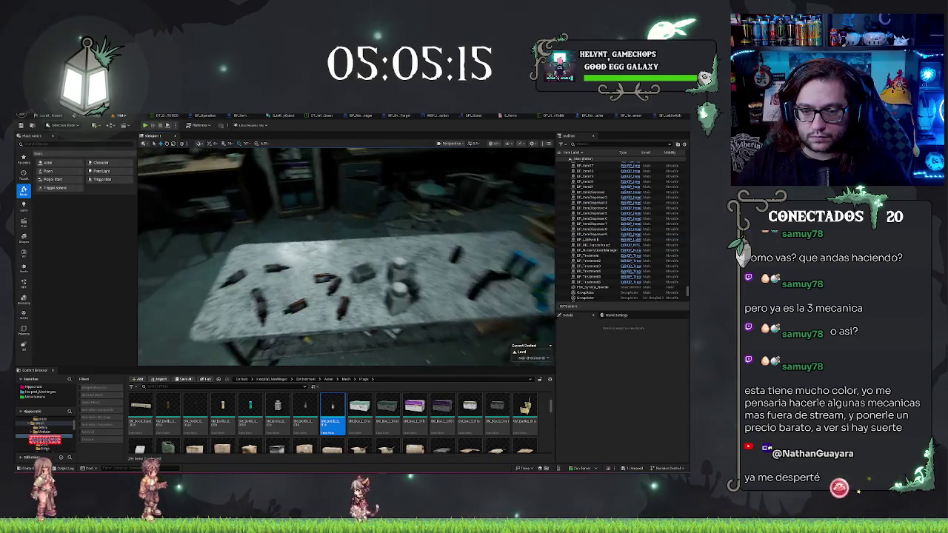
scroll(347, 257, "up", 5)
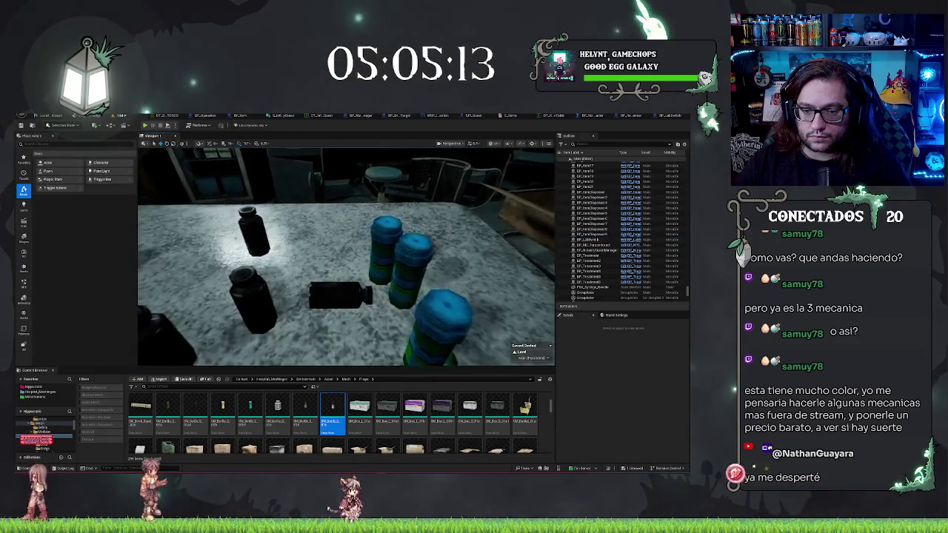
scroll(347, 257, "down", 5)
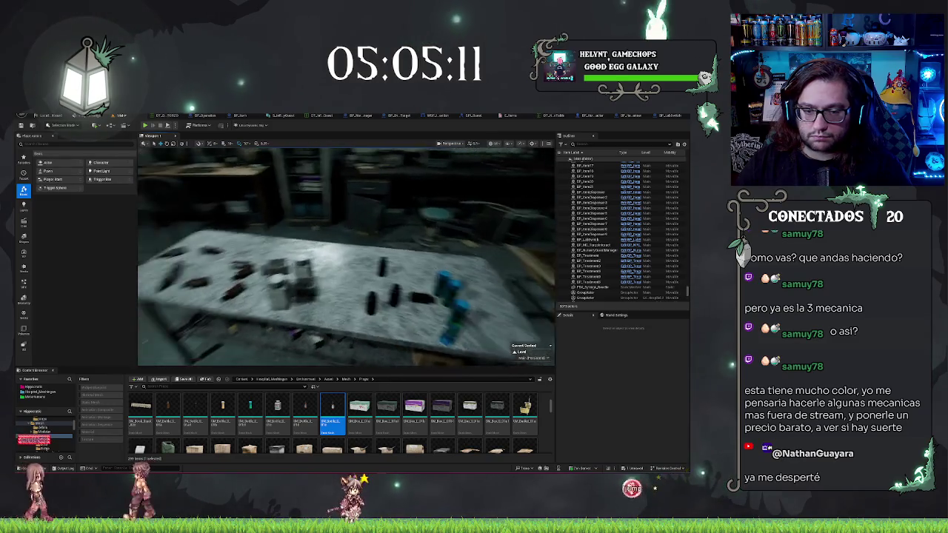
scroll(346, 257, "down", 3)
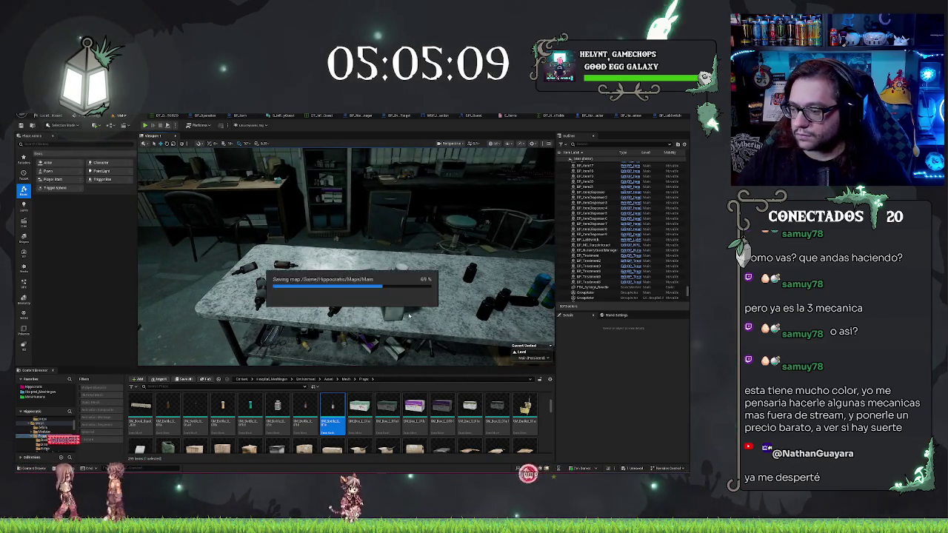
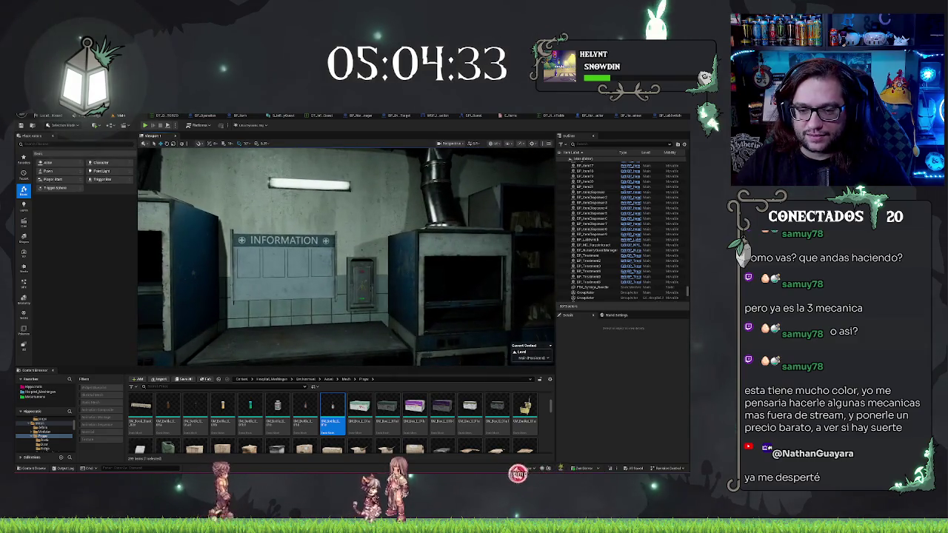
- Select the wall switch and browse to its inner static mesh asset in the Content Browser
left_click(361, 283)
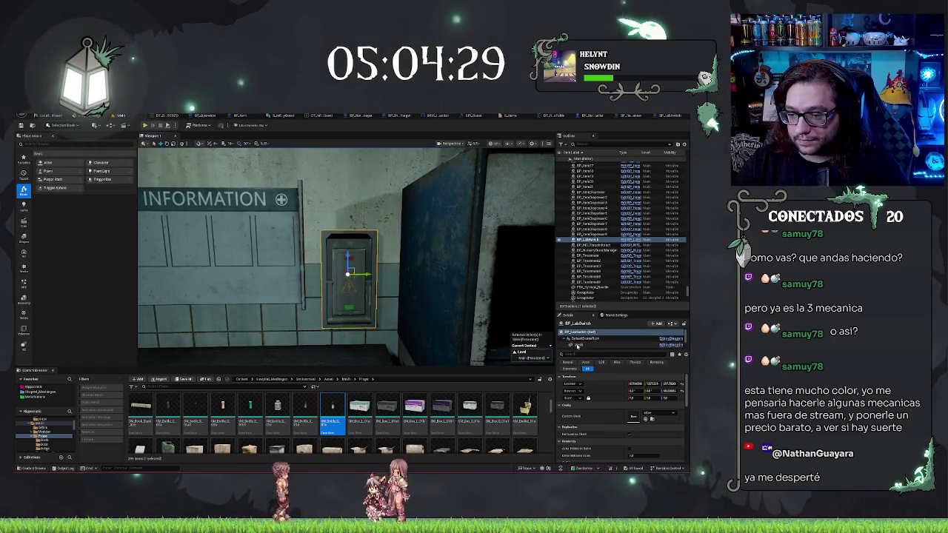
left_click(577, 345)
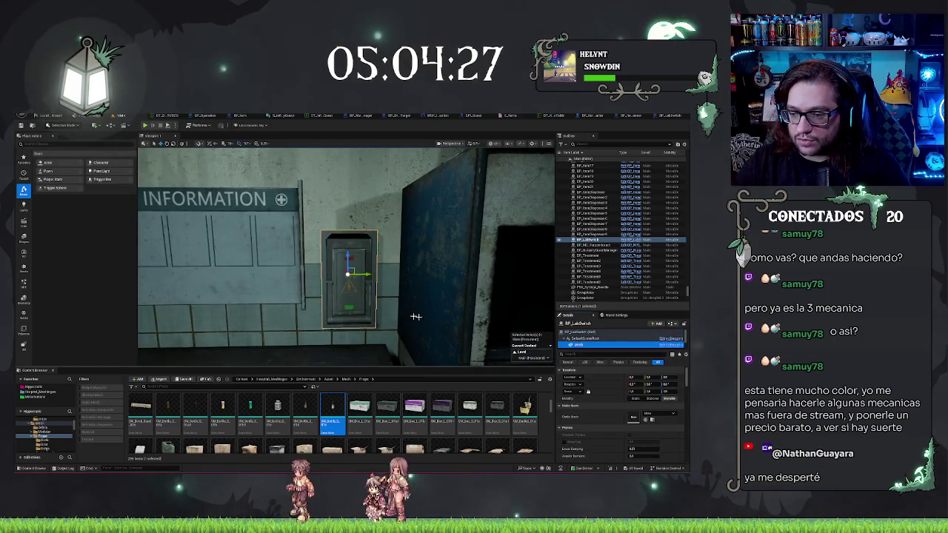
left_click(595, 341)
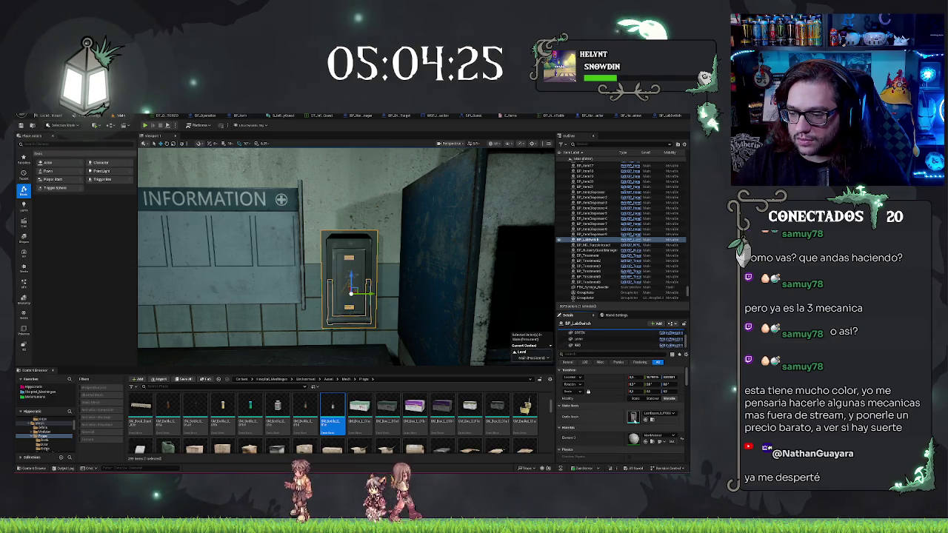
left_click(652, 420)
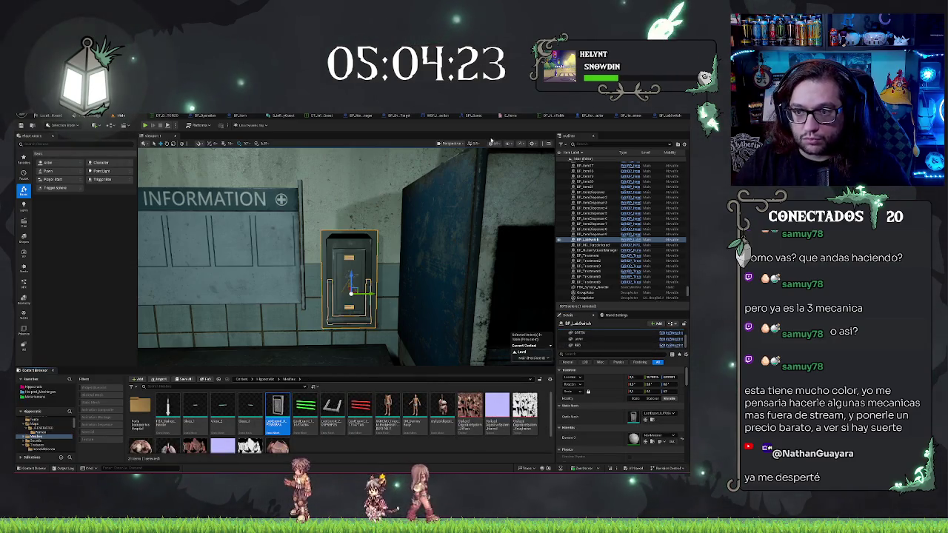
- Bring up the viewport's list of view modes
left_click(507, 144)
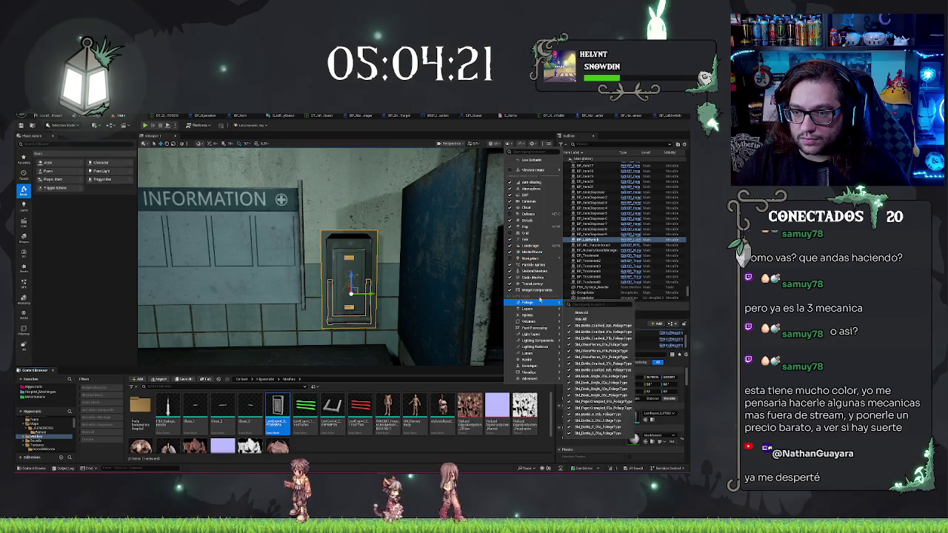
mouse_move(544, 302)
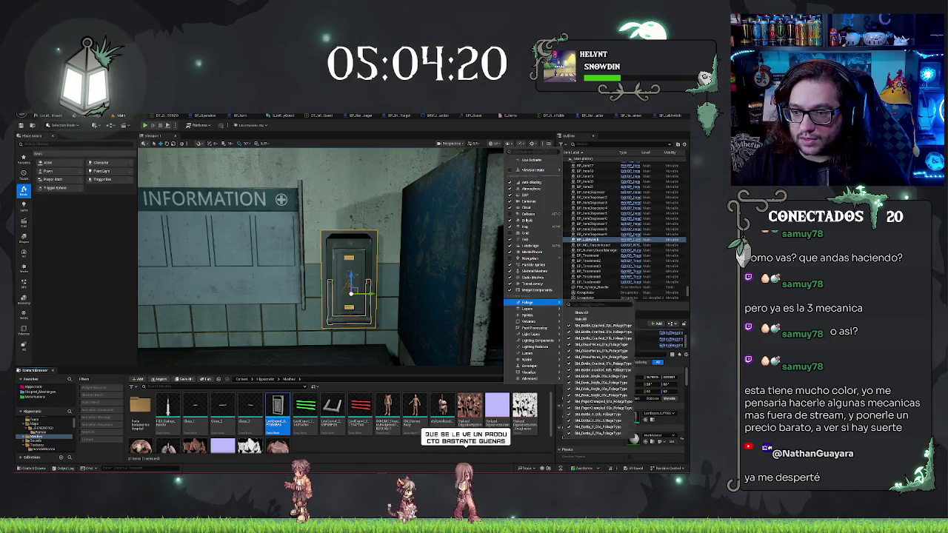
left_click(493, 143)
left_click(493, 143)
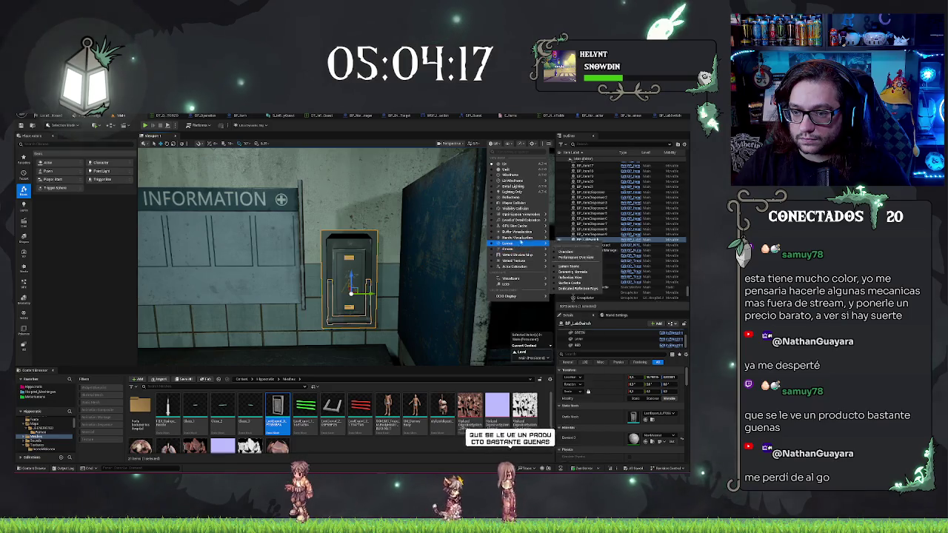
- Inspect the room in Player Collision view, return to Lit, and edit the BP_LabSwitch blueprint
left_click(515, 203)
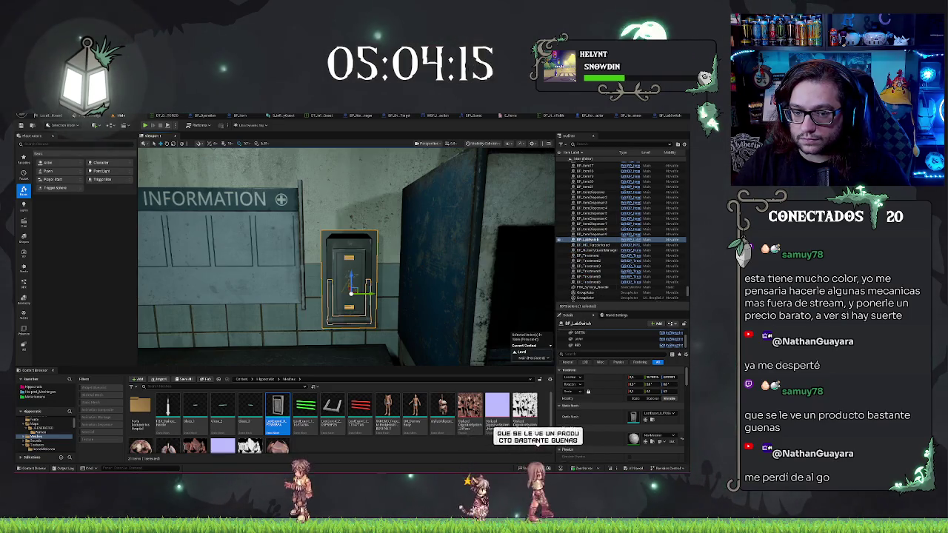
mouse_move(345, 255)
left_mouse_down()
mouse_move(312, 252)
mouse_move(334, 259)
mouse_move(316, 280)
mouse_move(293, 279)
left_mouse_up()
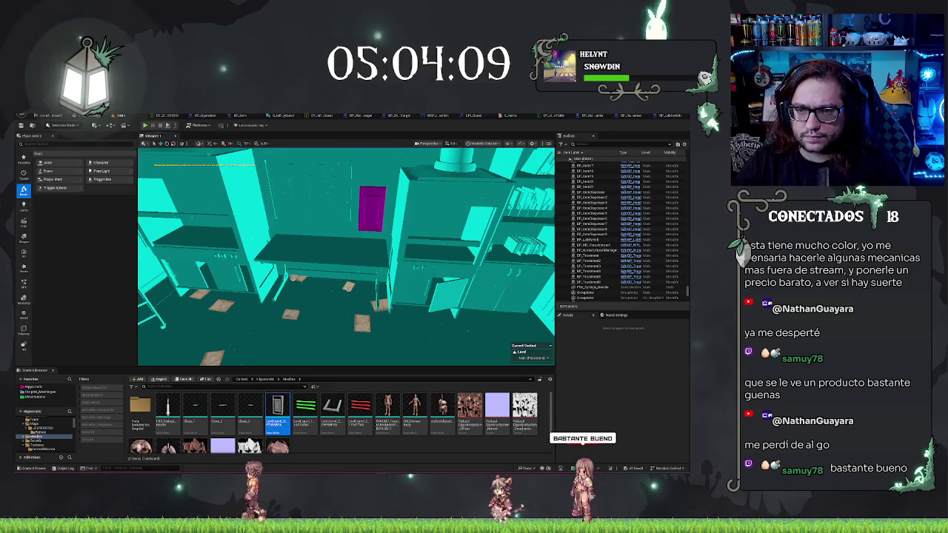
key("alt+4")
key("alt+c")
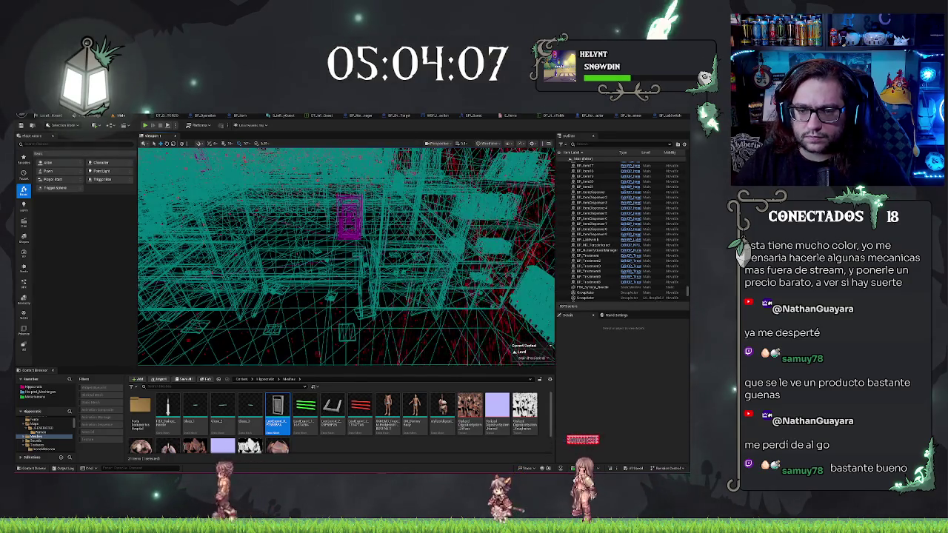
key("alt+4")
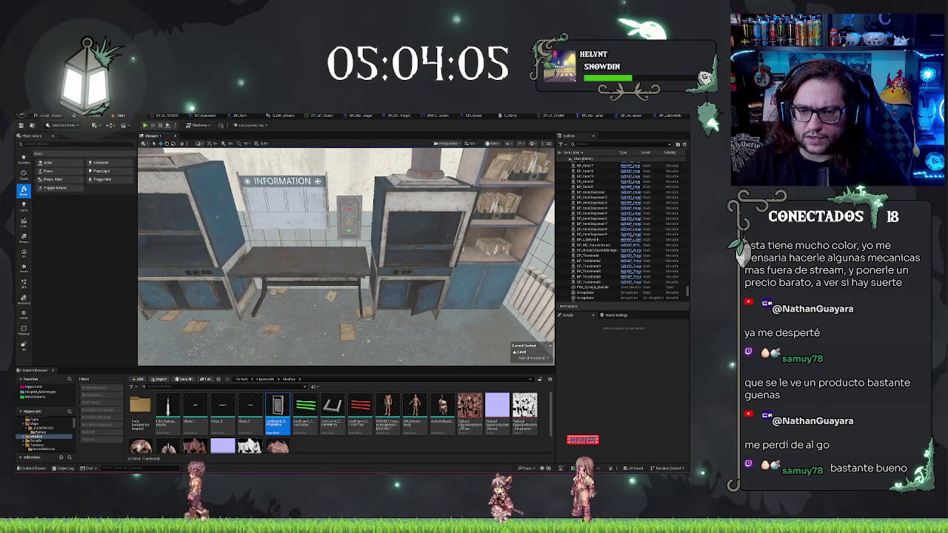
left_click(349, 213)
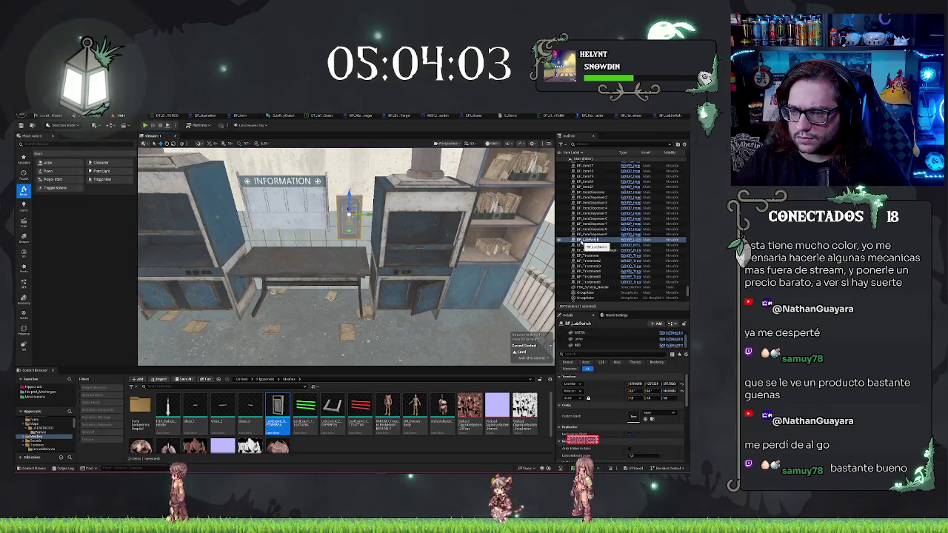
left_click(626, 240)
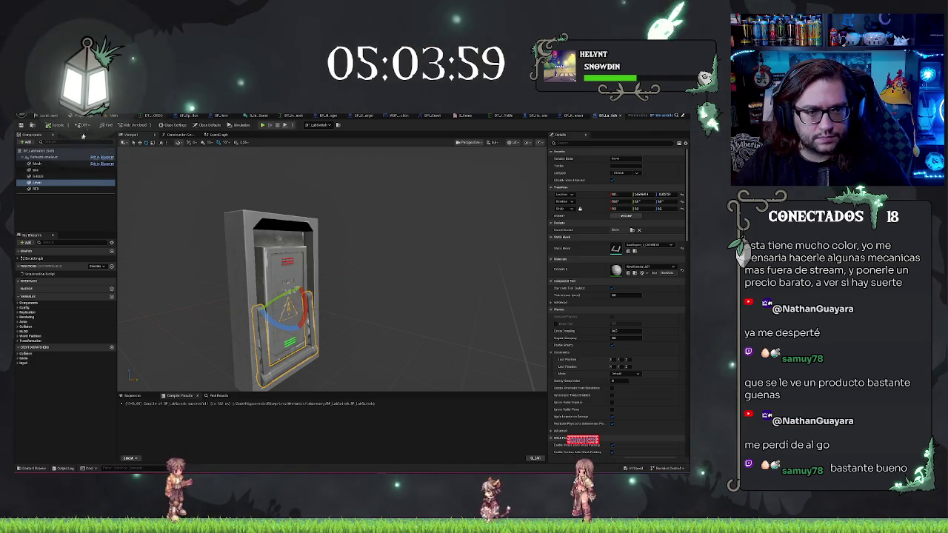
- Back in the level editor, run a brief Play-in-Editor test, then frame the desk
left_click(112, 117)
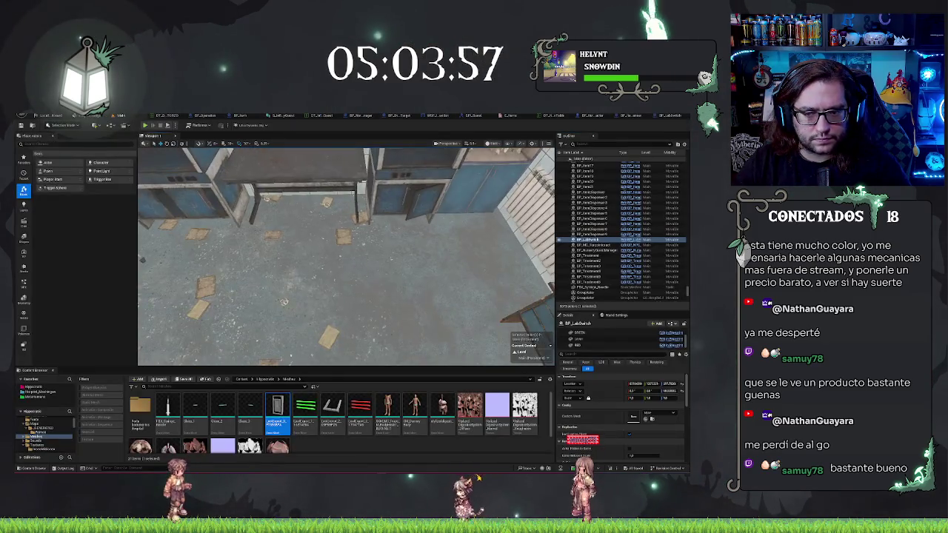
right_click(348, 128)
left_click(365, 302)
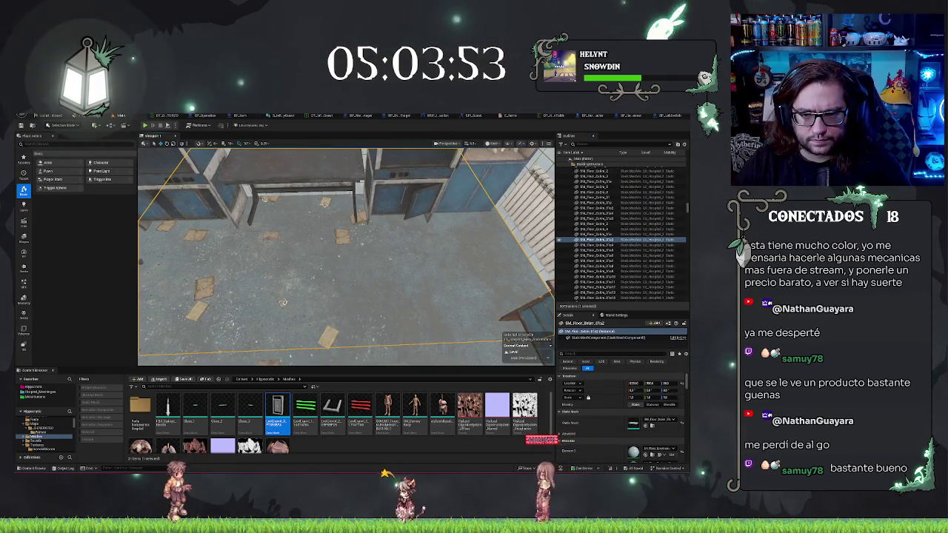
key("alt+p")
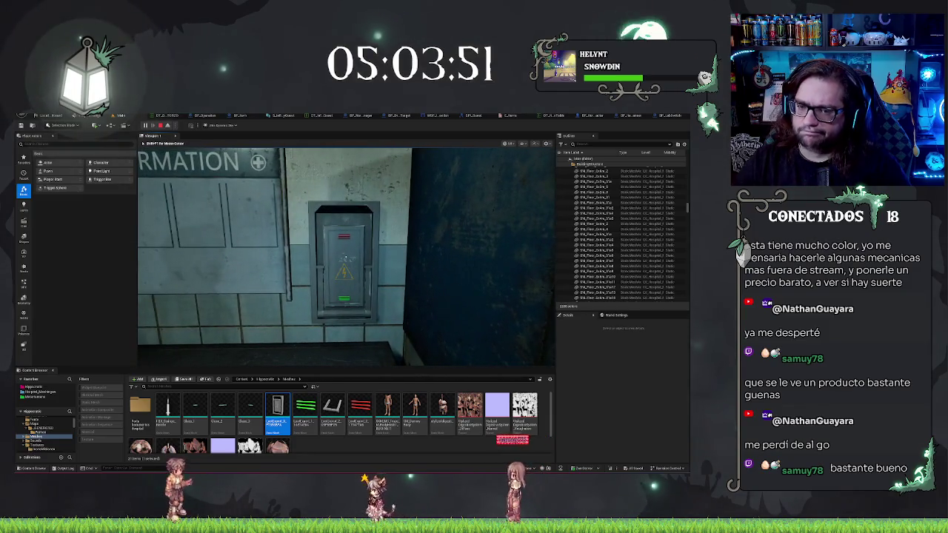
key("Escape")
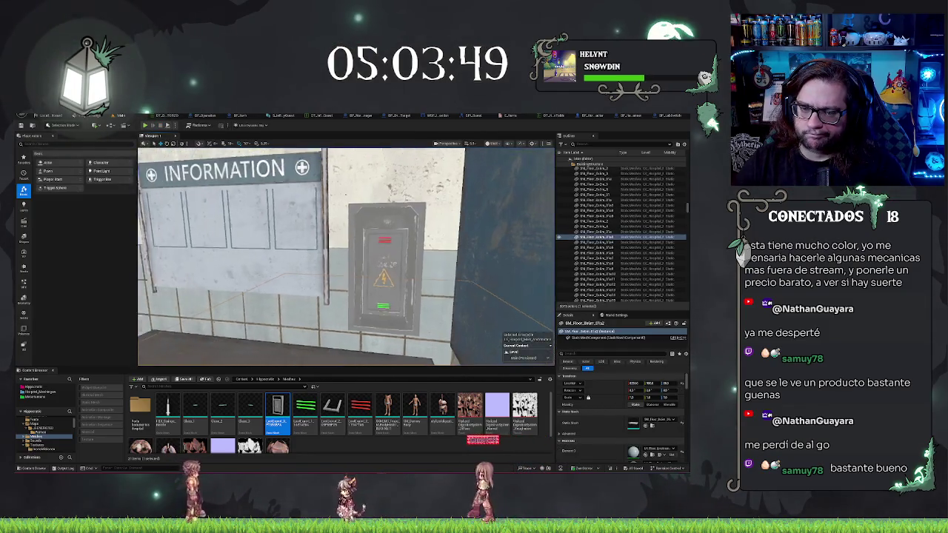
left_click(329, 275)
key("f")
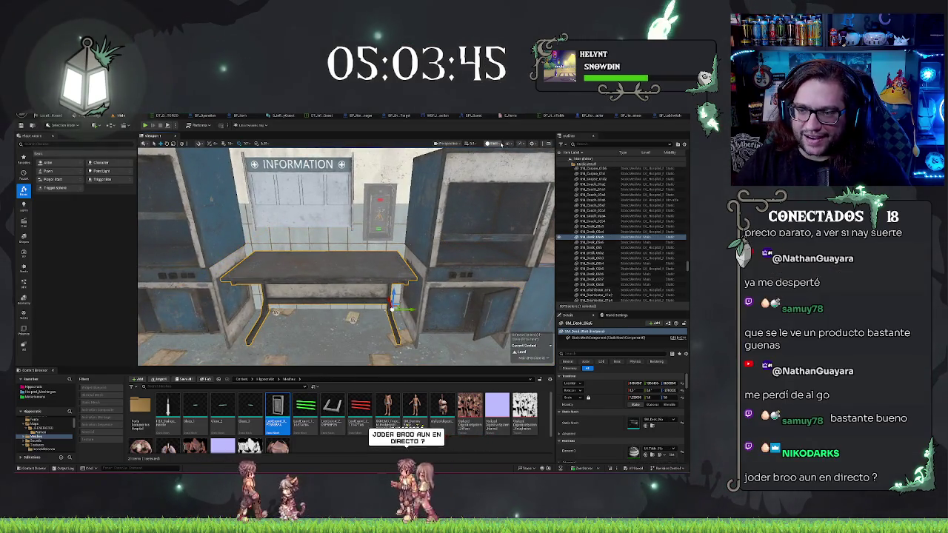
- Select the BP_LabSwitch electrical box and open its static mesh in the Static Mesh Editor
left_click(509, 143)
key("Escape")
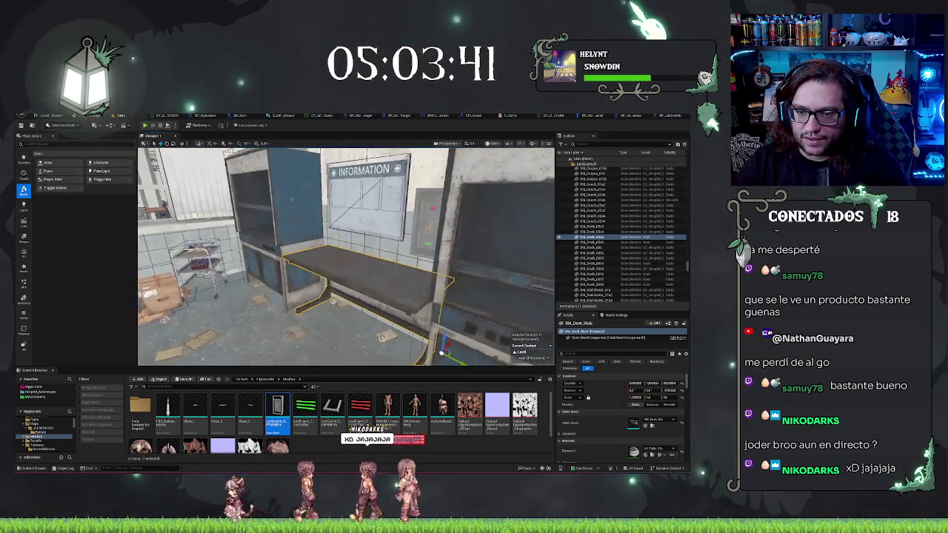
mouse_move(375, 309)
left_mouse_down()
mouse_move(415, 281)
mouse_move(415, 245)
mouse_move(402, 254)
left_mouse_up()
left_click(353, 311)
mouse_move(354, 311)
left_mouse_down()
mouse_move(348, 300)
mouse_move(330, 303)
left_mouse_up()
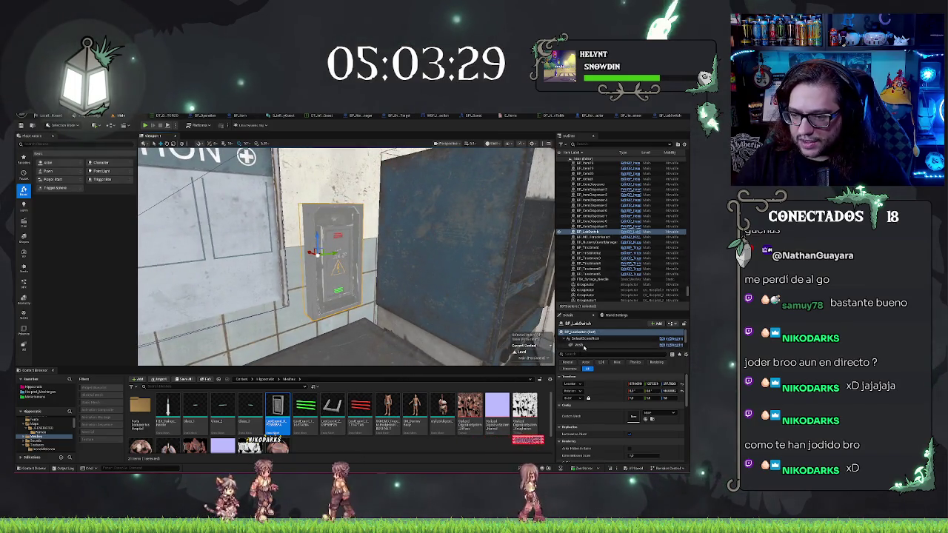
left_click(596, 345)
left_click(585, 337)
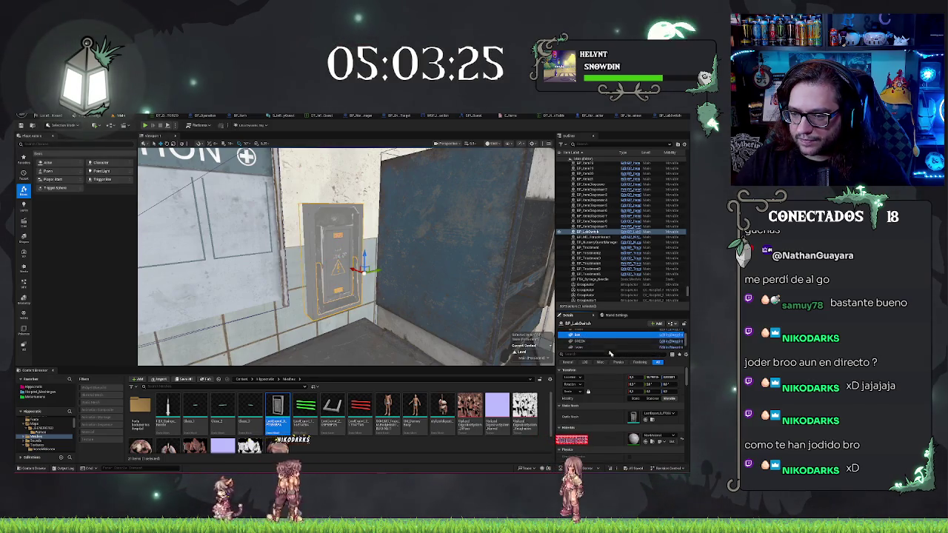
left_click(584, 335)
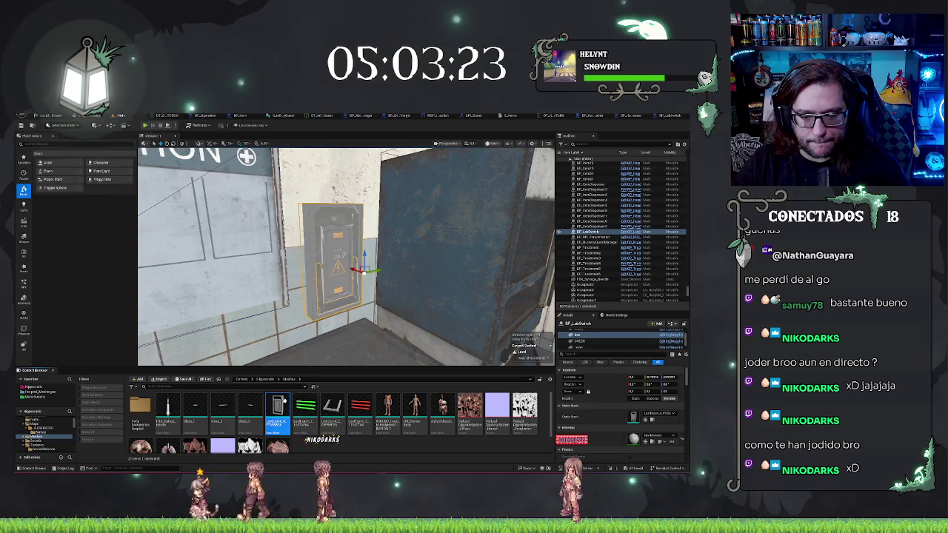
double_click(277, 408)
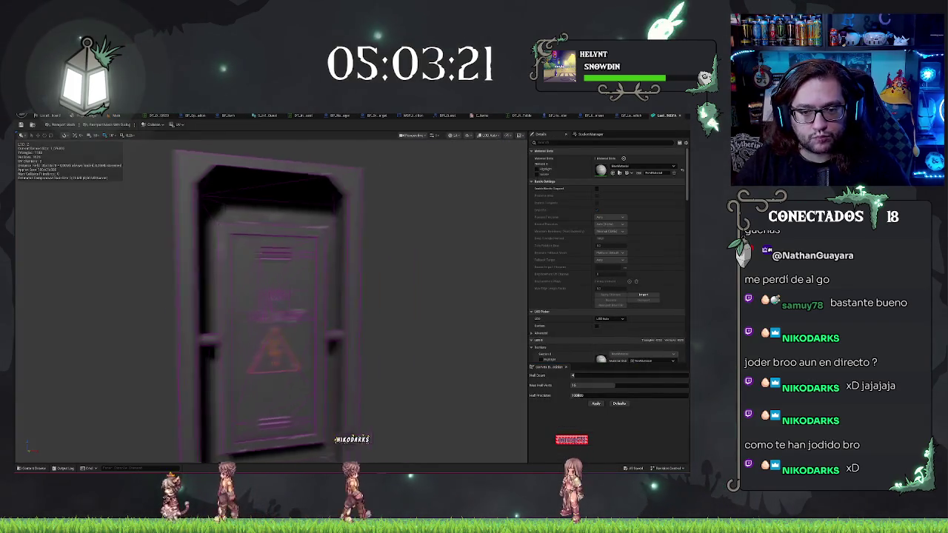
- Display Simple Collision, add a simplified collision shape to the mesh, and return to the level
left_click(152, 124)
left_click(148, 128)
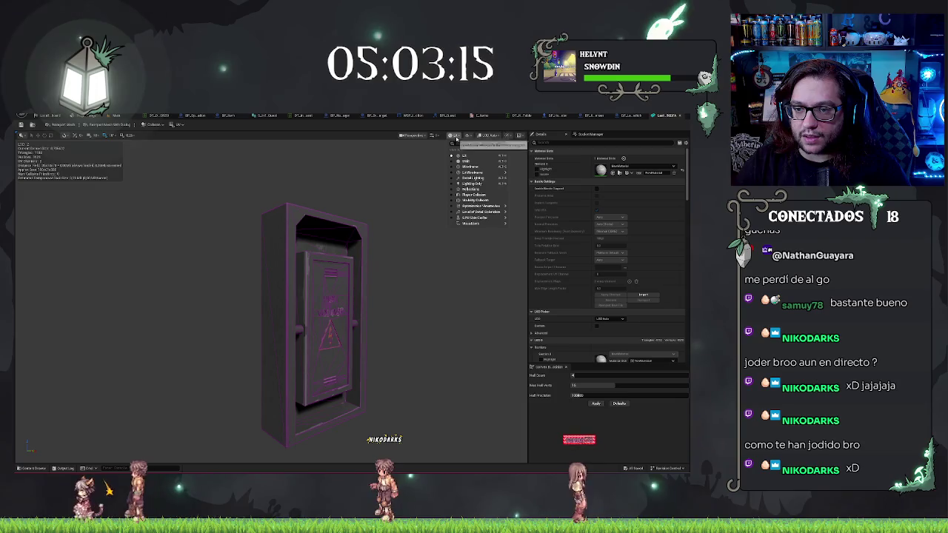
left_click(467, 136)
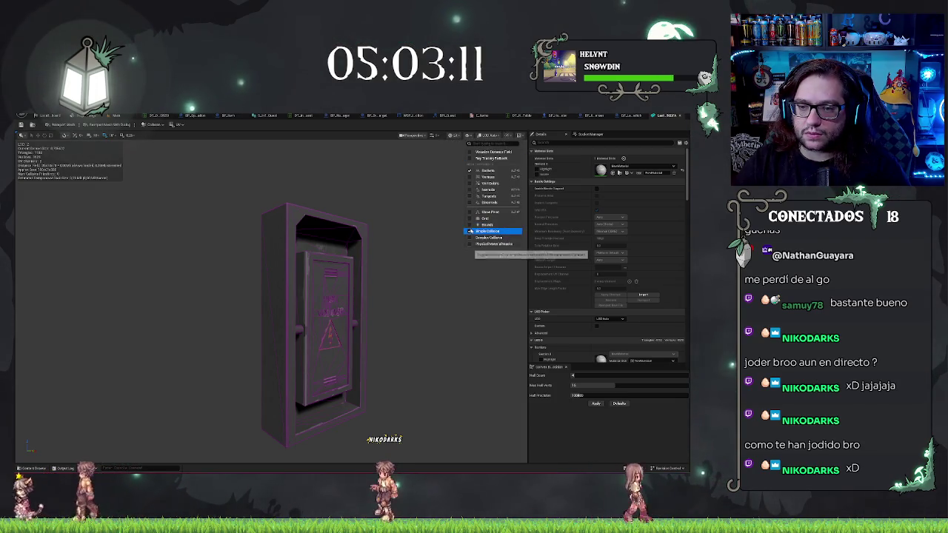
left_click(488, 231)
left_click(151, 124)
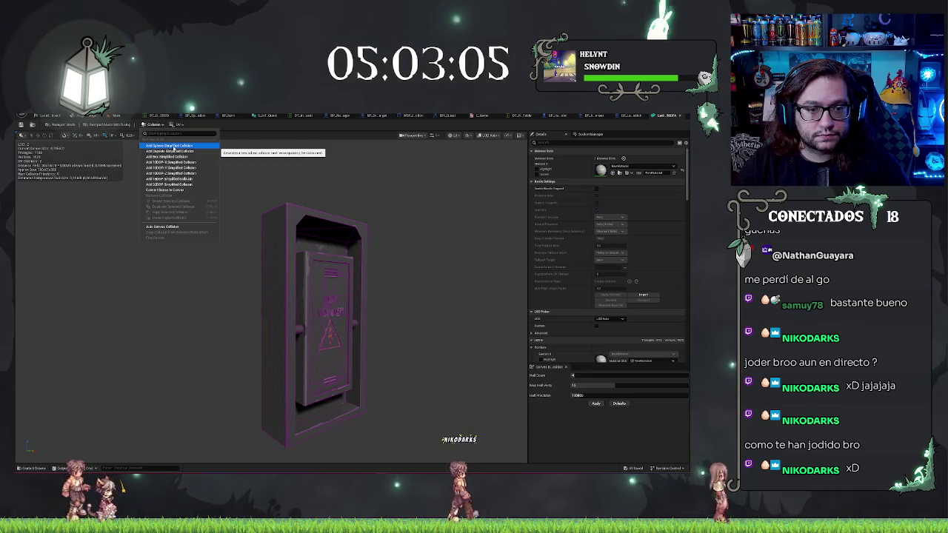
left_click(174, 147)
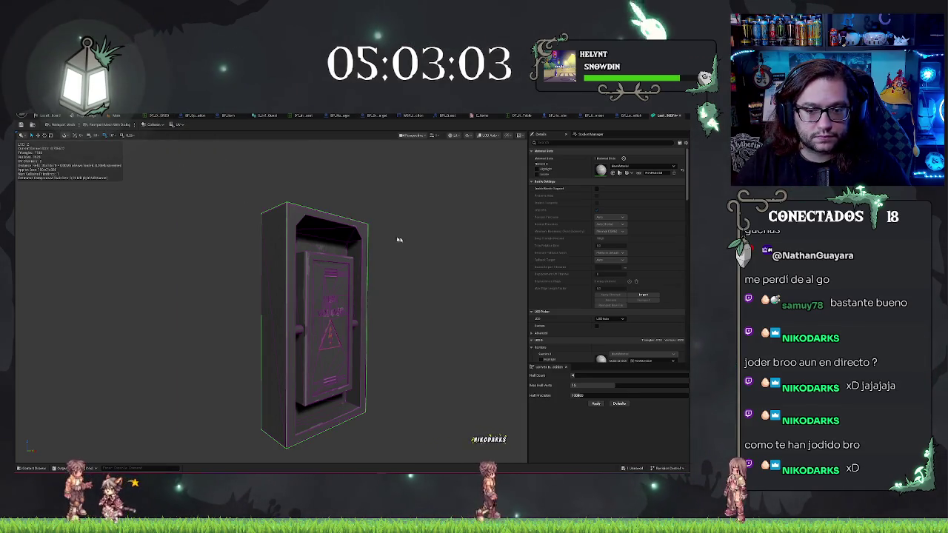
left_click(595, 403)
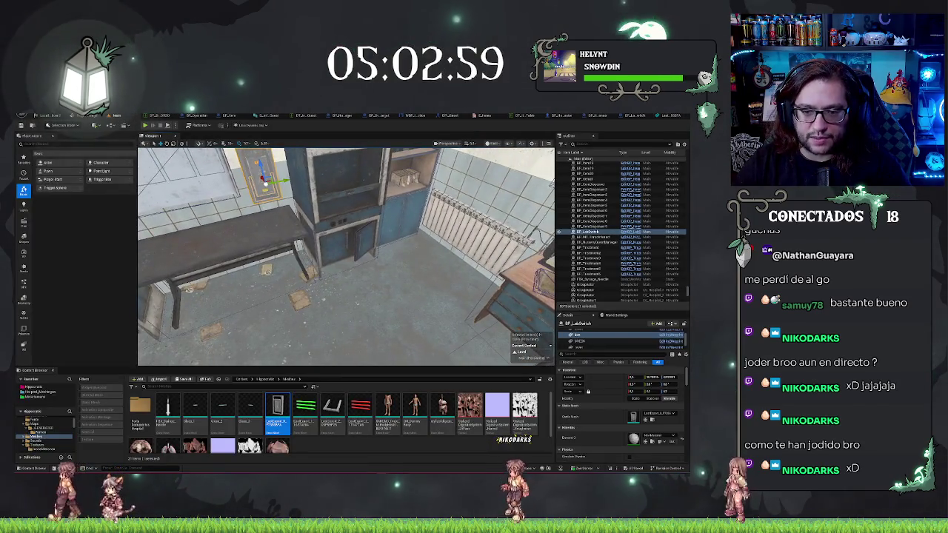
right_click(342, 149)
left_click(358, 324)
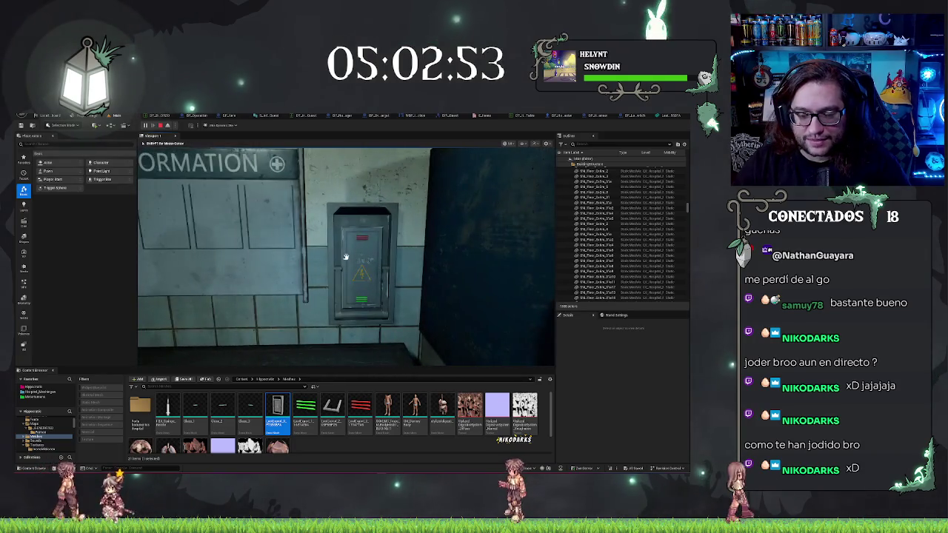
key("s")
key("w")
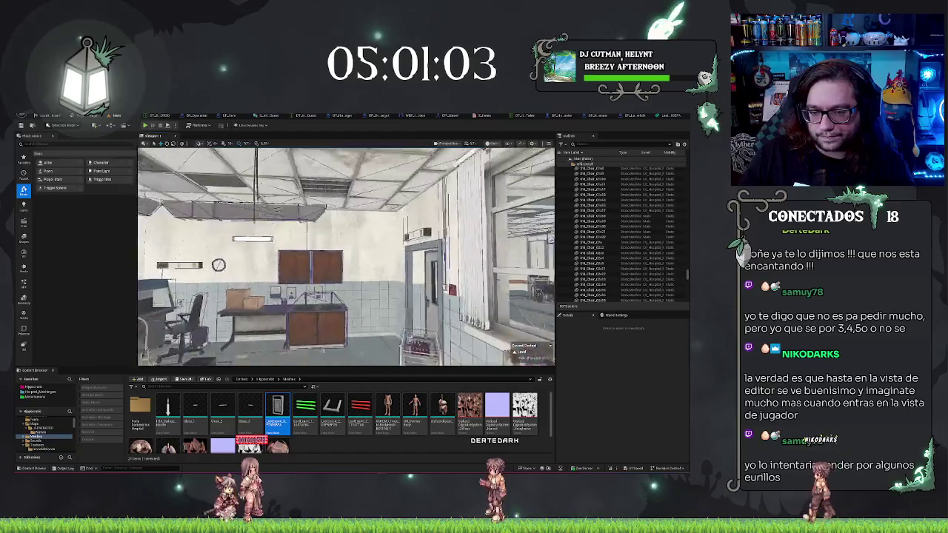
left_click(415, 256)
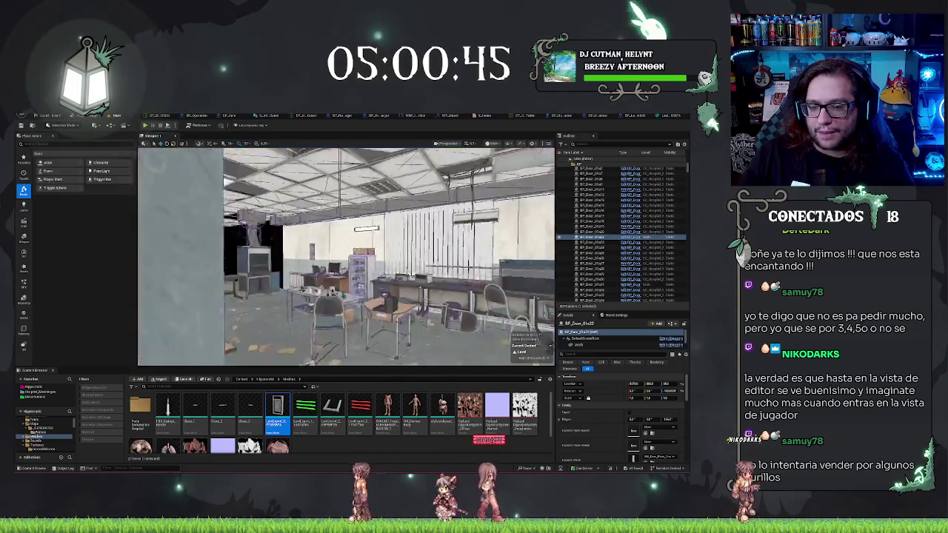
key("f")
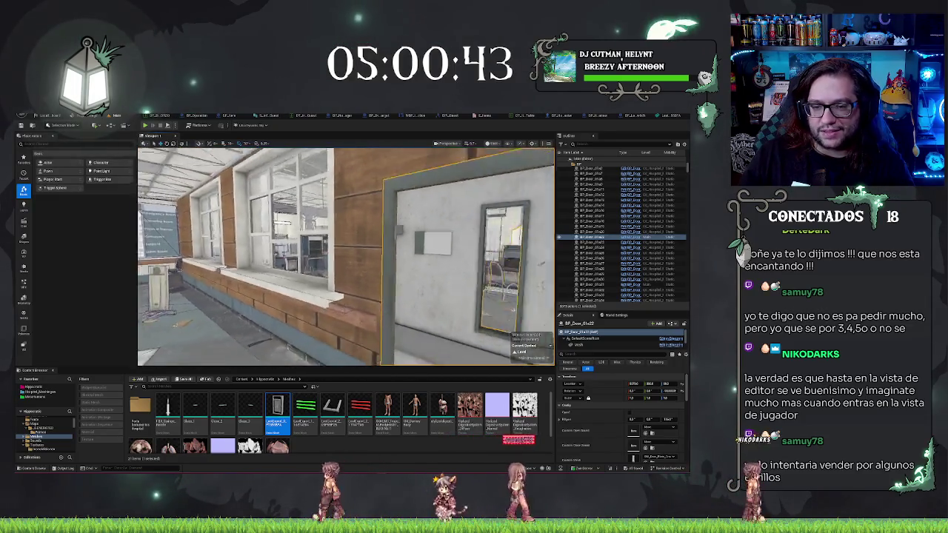
key("w")
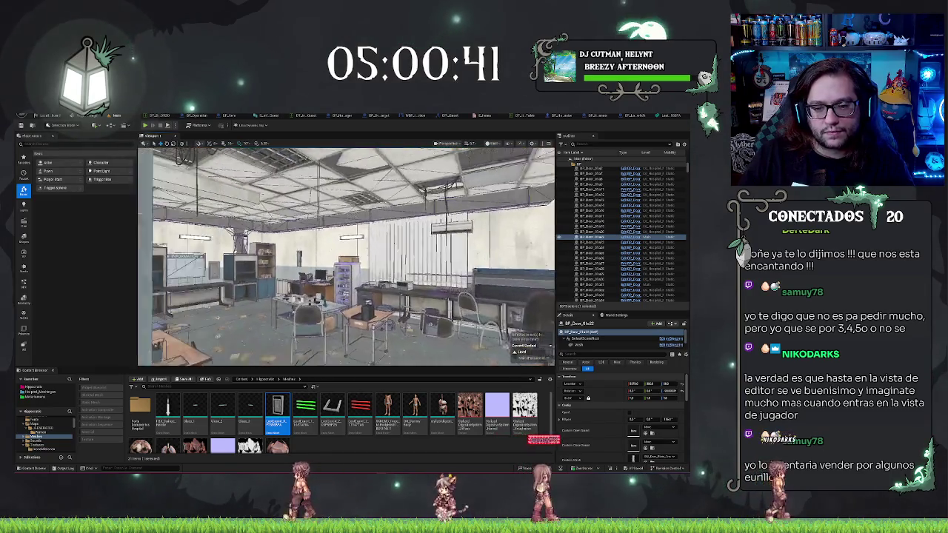
key("a")
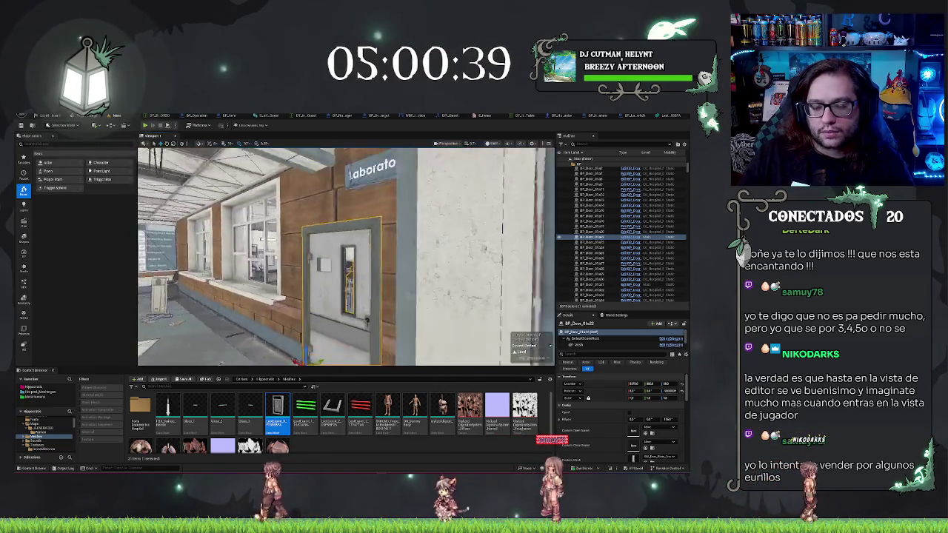
key("d")
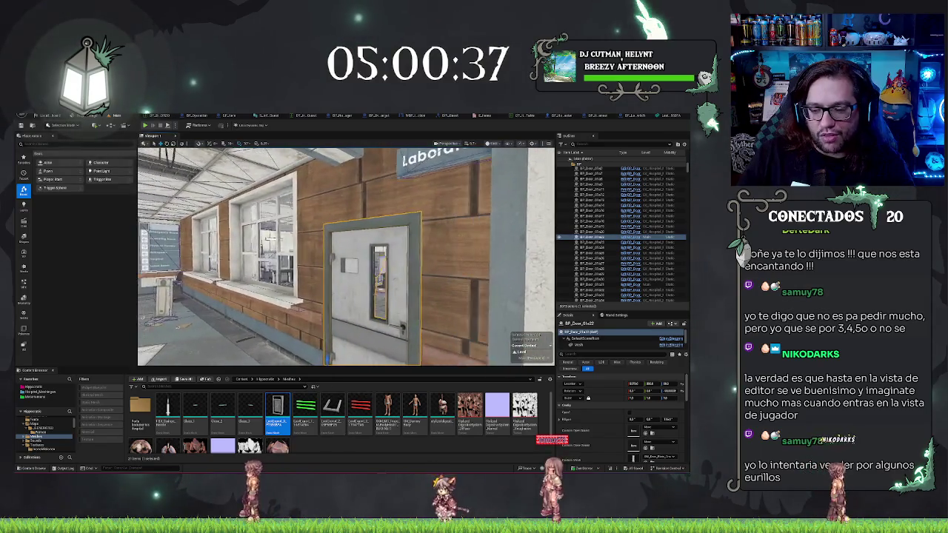
key("w")
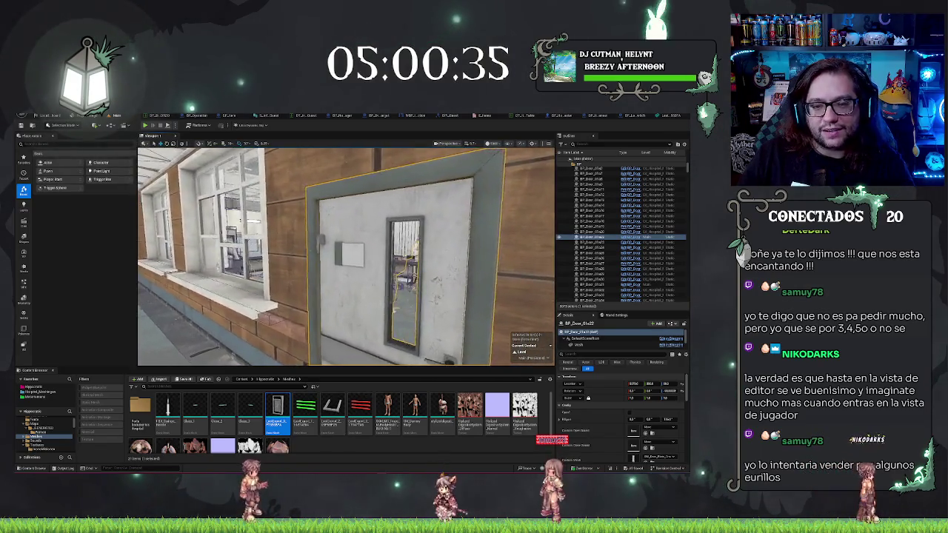
key("s")
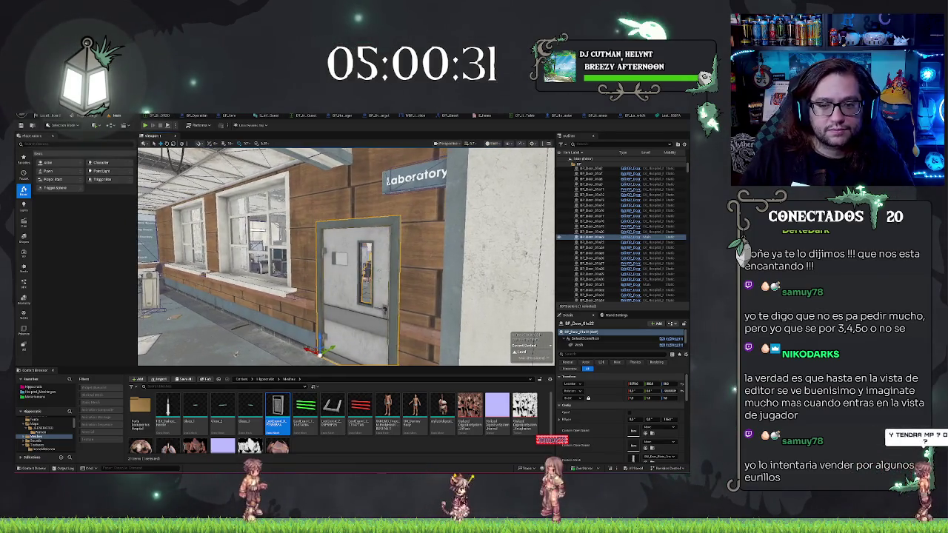
key("w")
key("s")
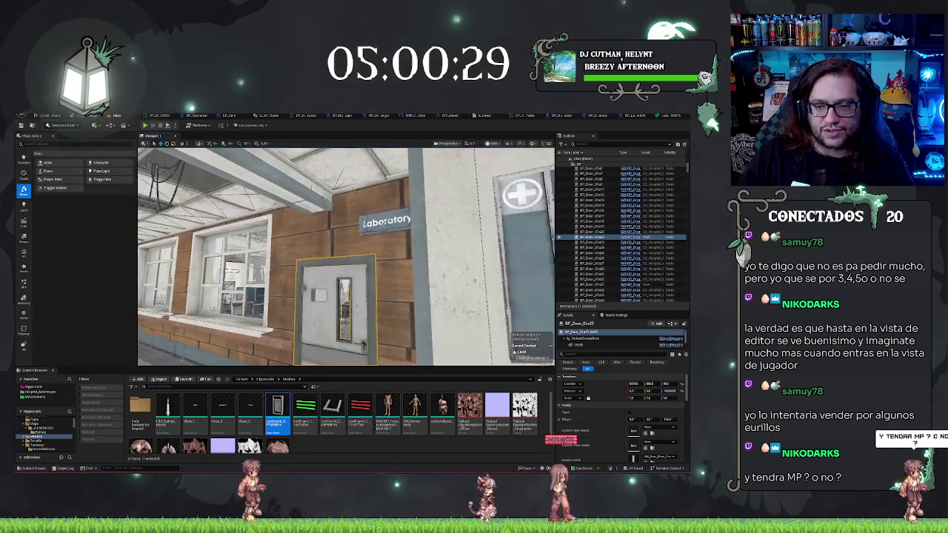
key("a")
key("w")
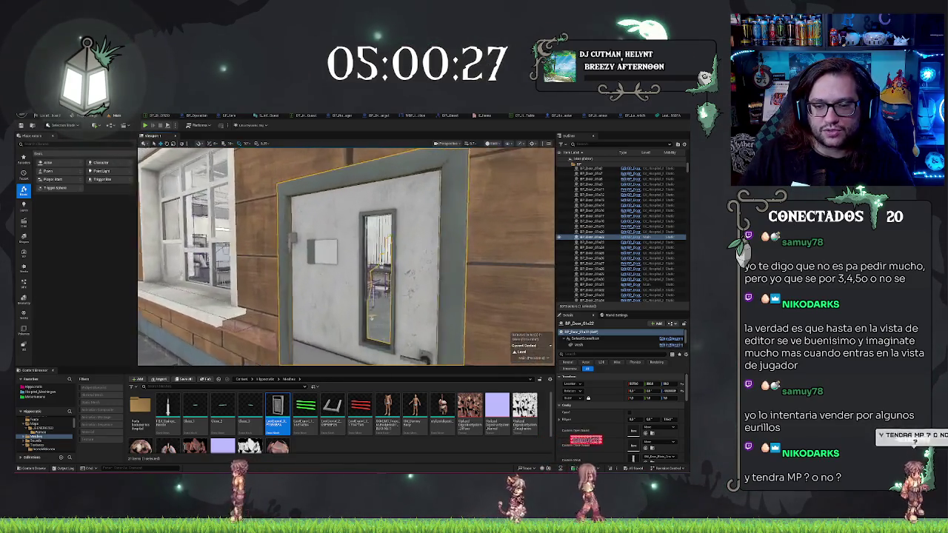
key("w")
key("f")
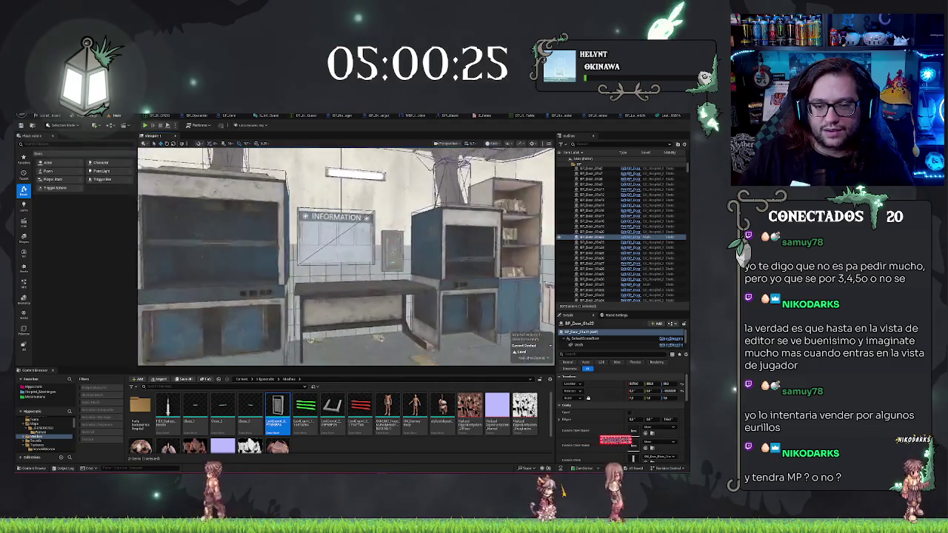
key("w")
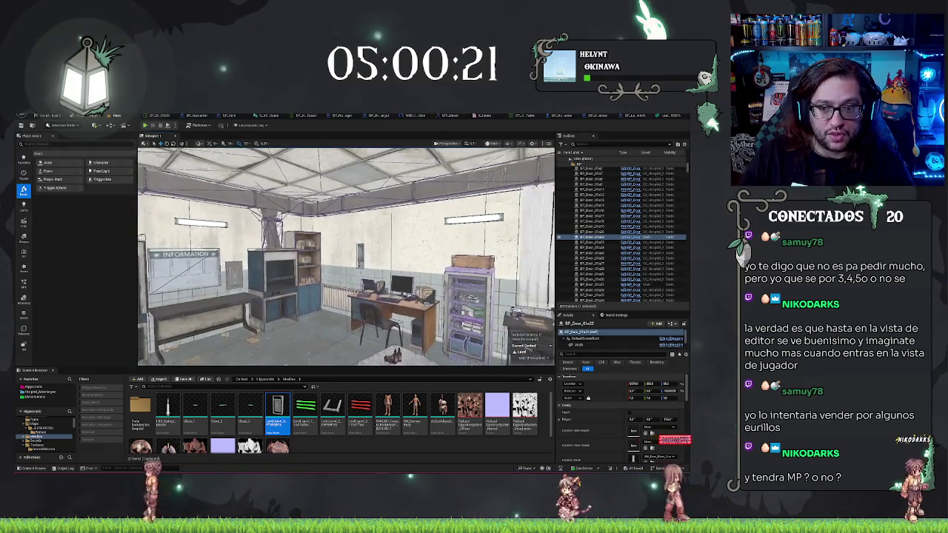
key("w")
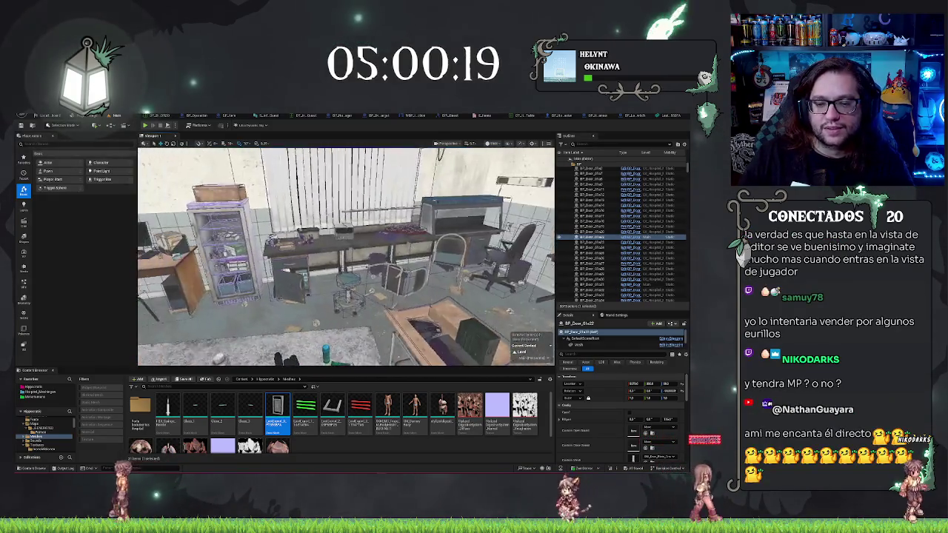
key("w")
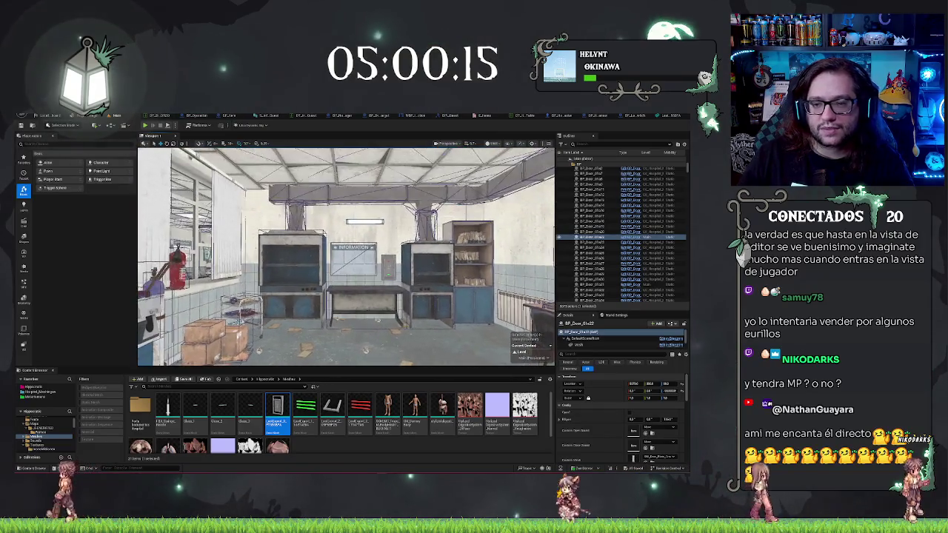
key("w")
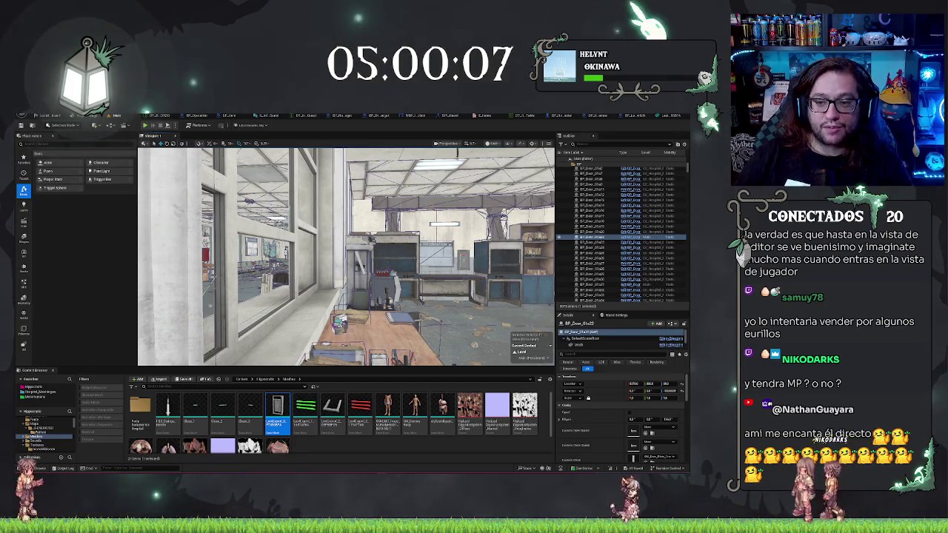
key("w")
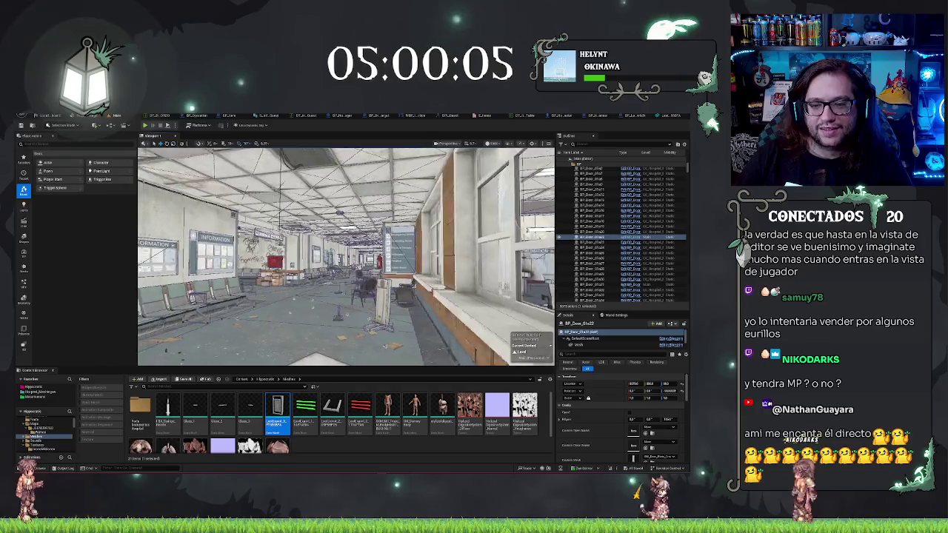
key("w")
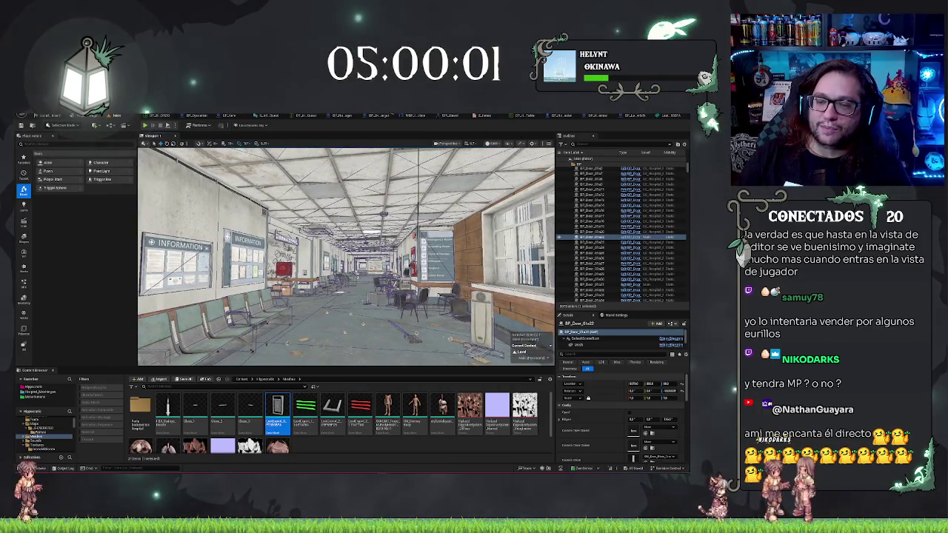
left_click(508, 144)
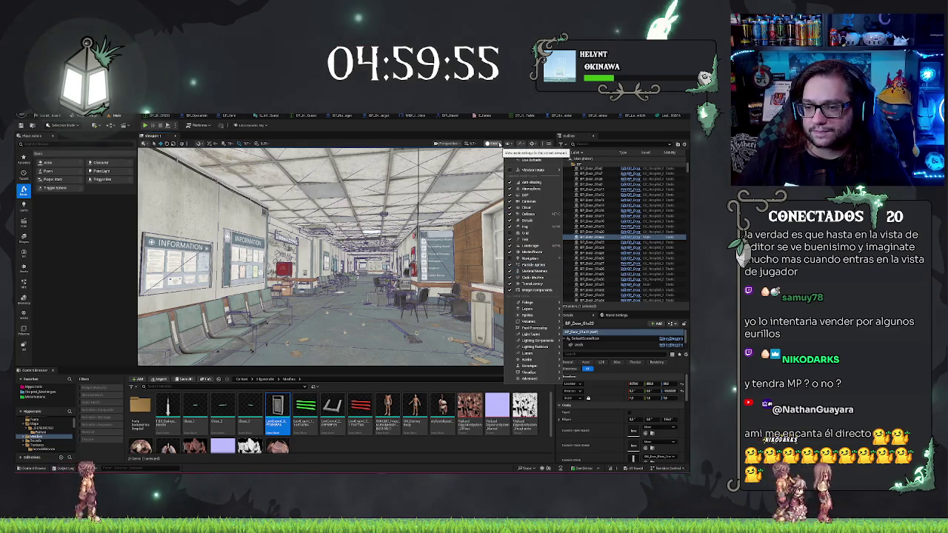
left_click(536, 215)
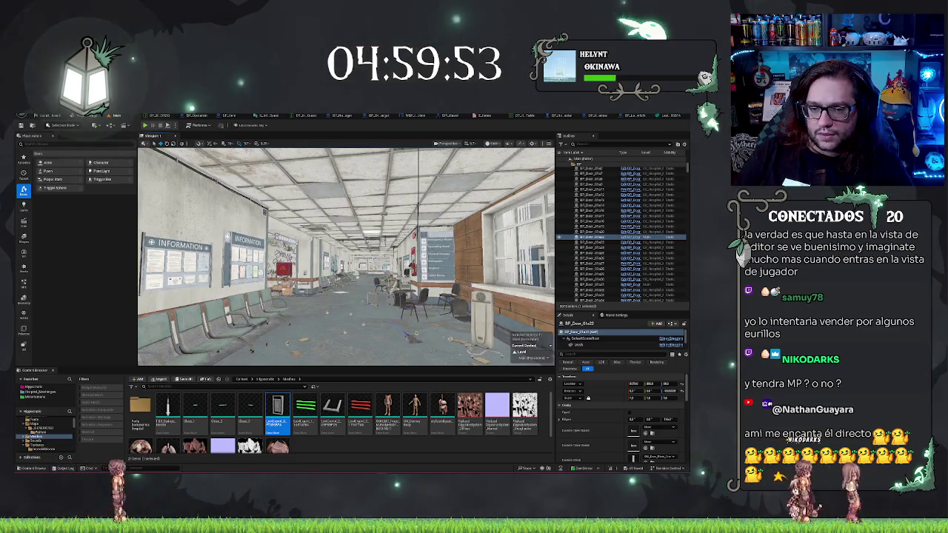
key("w")
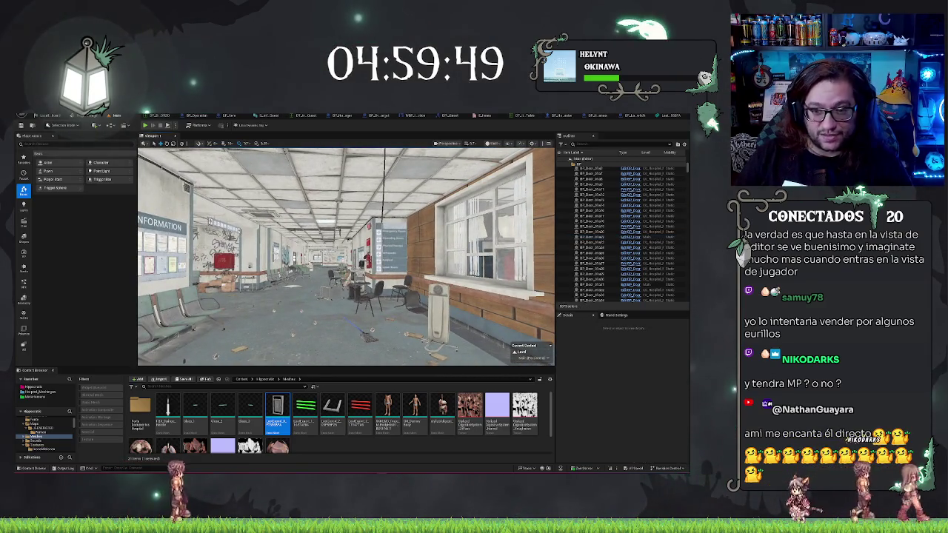
key("w")
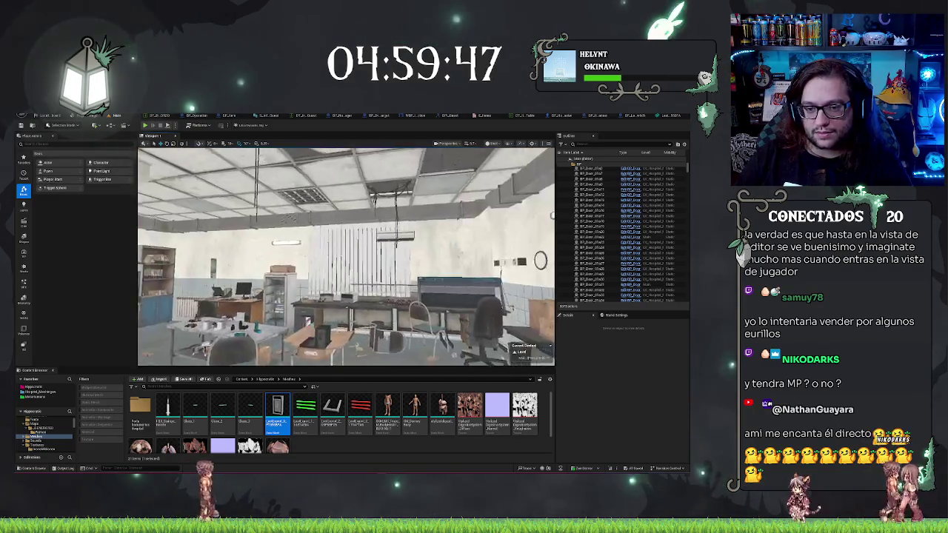
key("w")
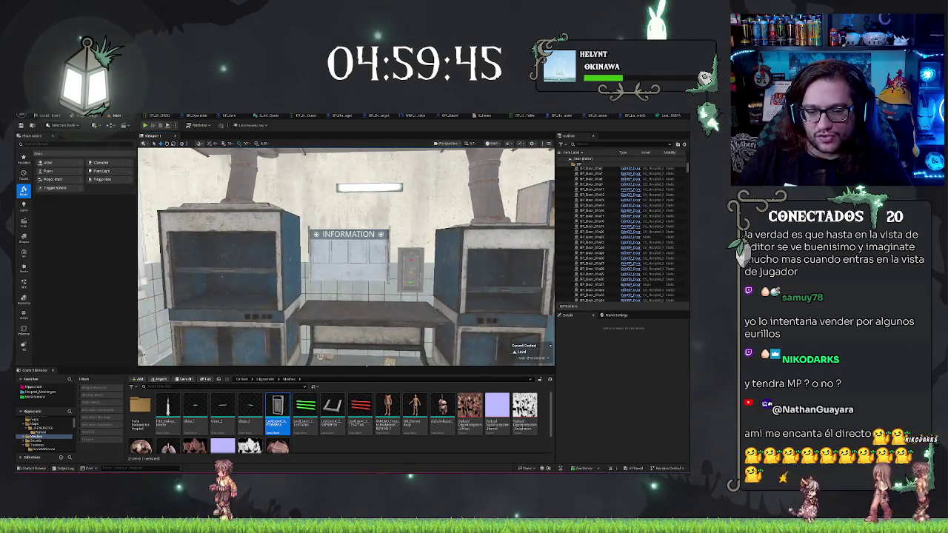
key("s")
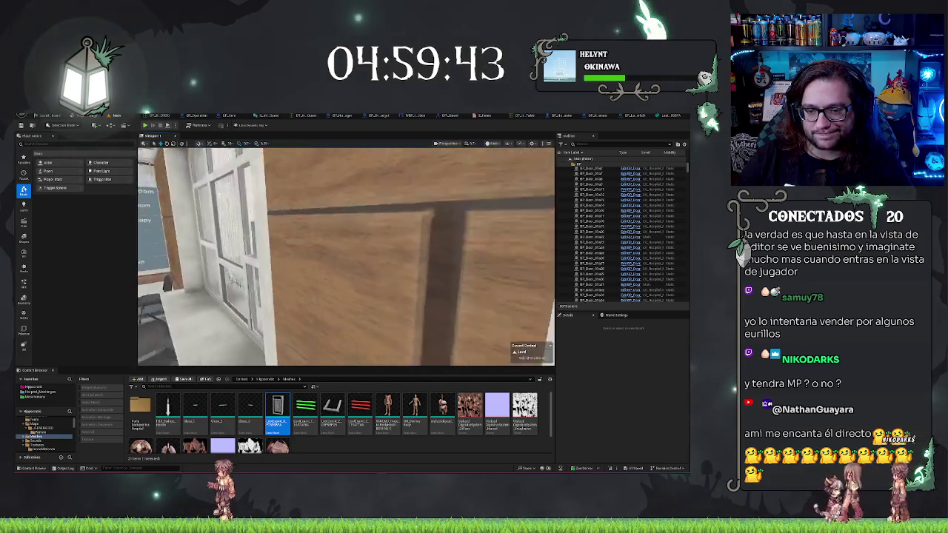
key("w")
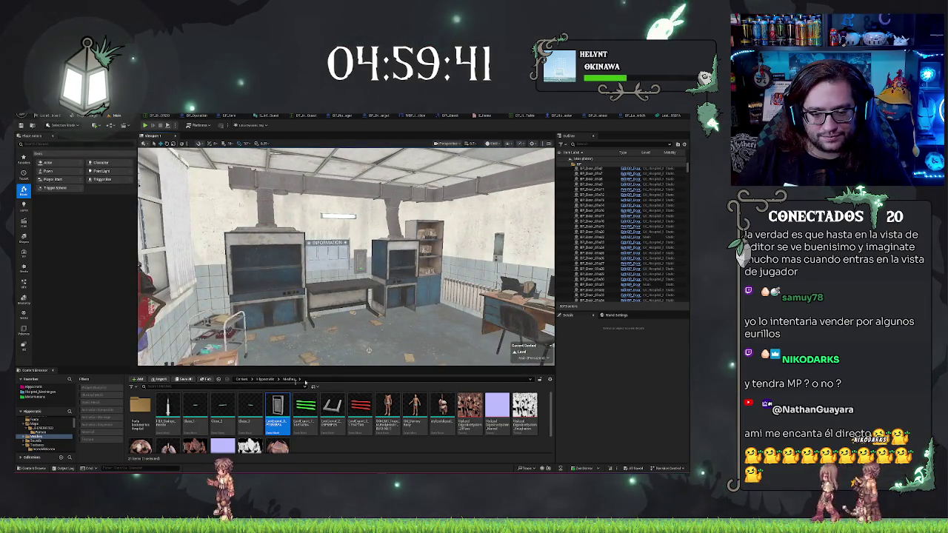
left_click(264, 379)
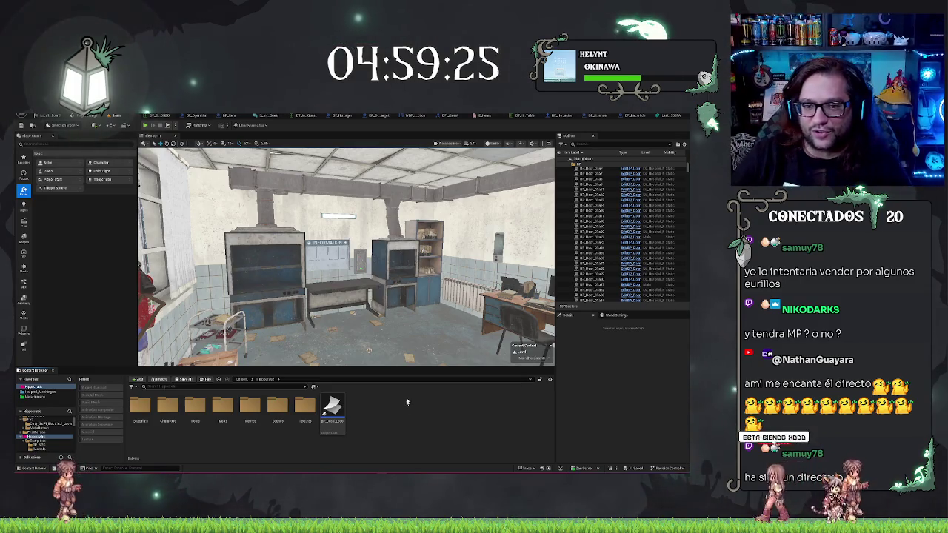
- Face the lab wall, open the Characters folder, then go back to the Hipocratic subfolders
left_click_drag(348, 319, 345, 255)
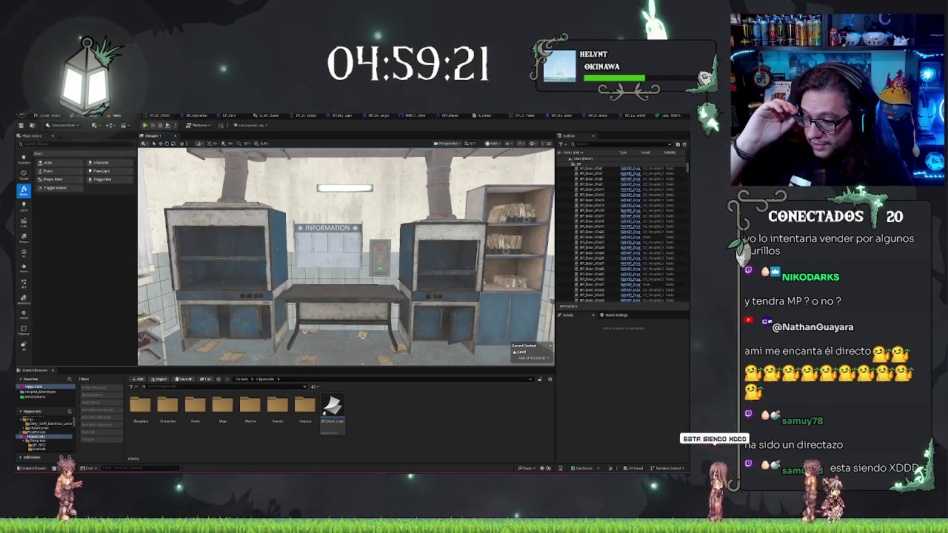
mouse_move(405, 275)
left_mouse_down()
mouse_move(405, 293)
mouse_move(405, 255)
mouse_move(405, 285)
mouse_move(400, 278)
left_mouse_up()
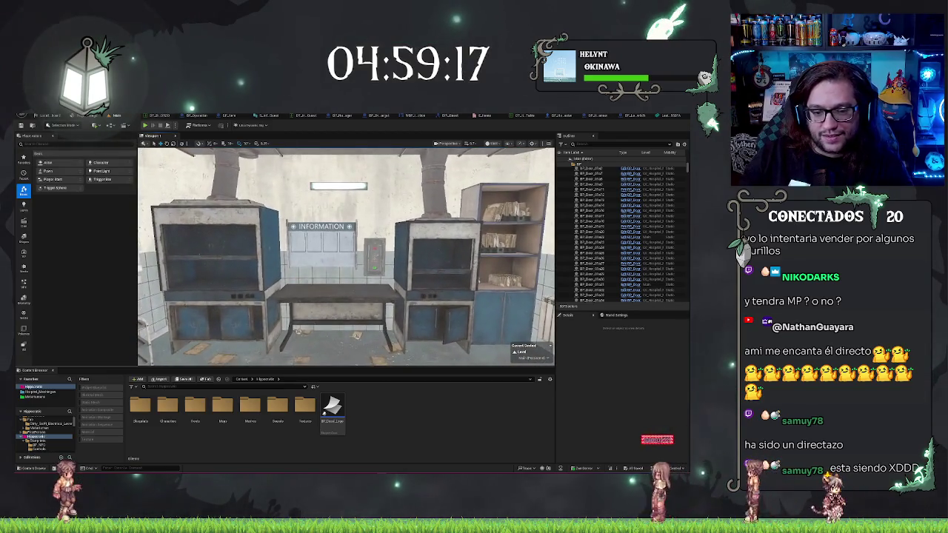
double_click(167, 405)
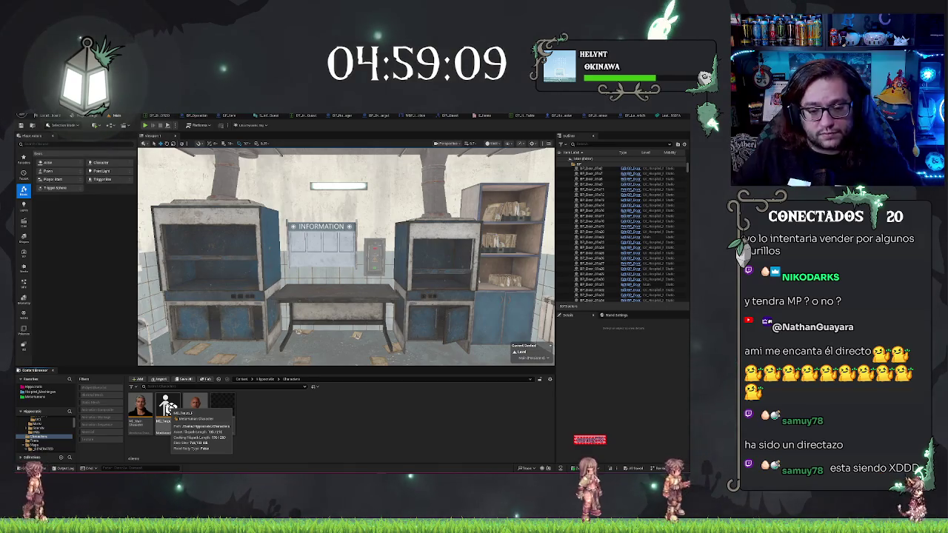
key("alt+Left")
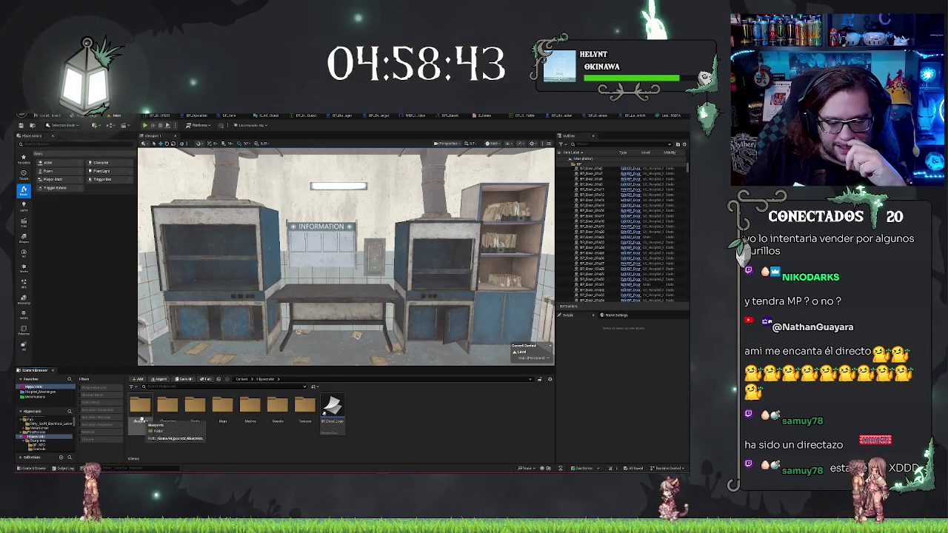
- In Blueprints > Mechanics > Infirmary, duplicate BP_Door_Infirmary as BP_LabDrop
double_click(222, 419)
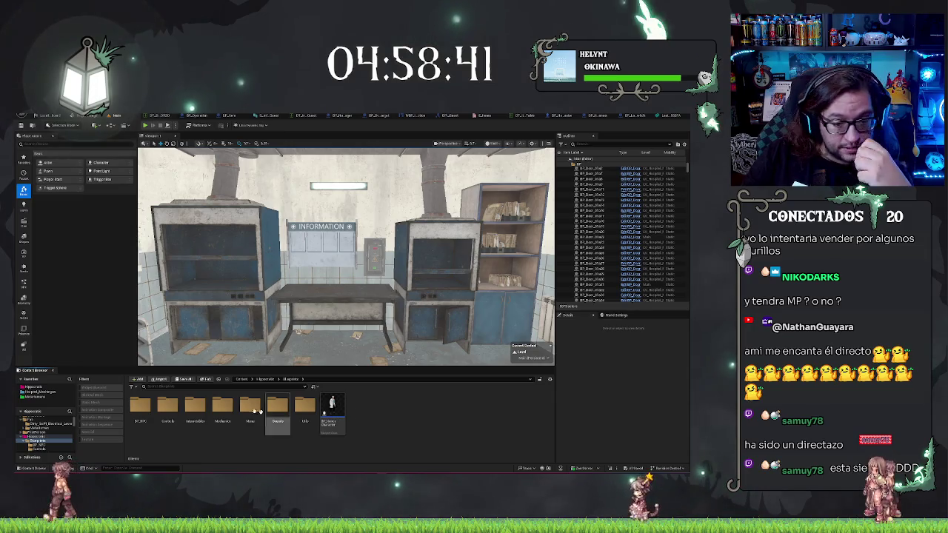
double_click(213, 413)
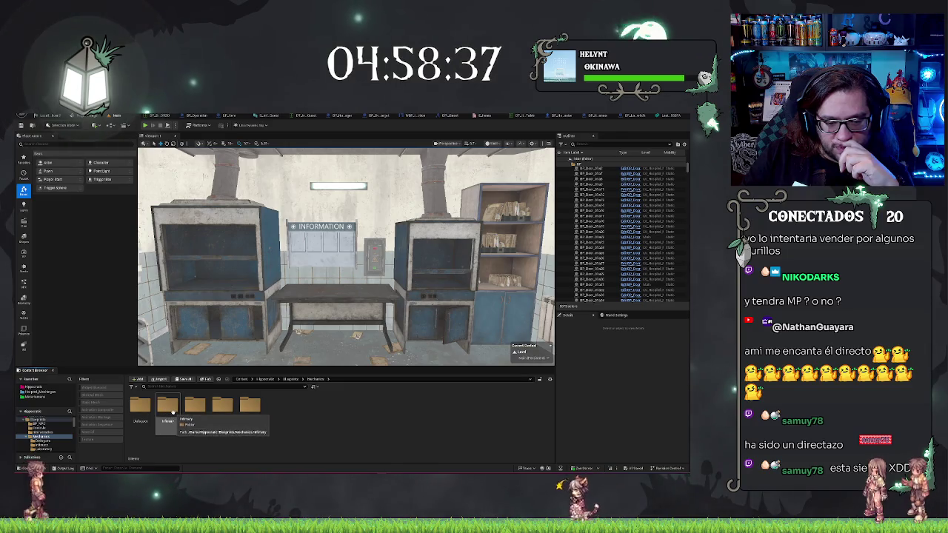
double_click(158, 409)
left_click(141, 409)
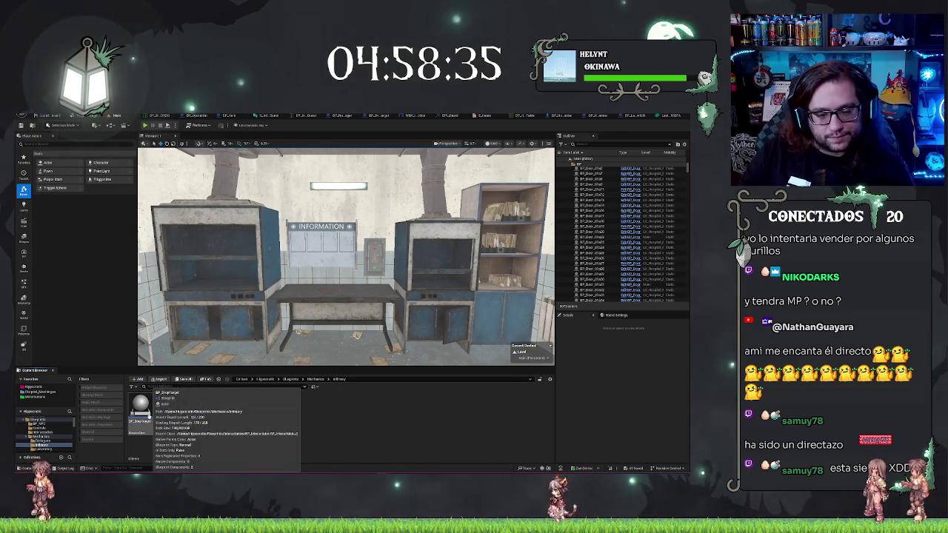
key("ctrl+d")
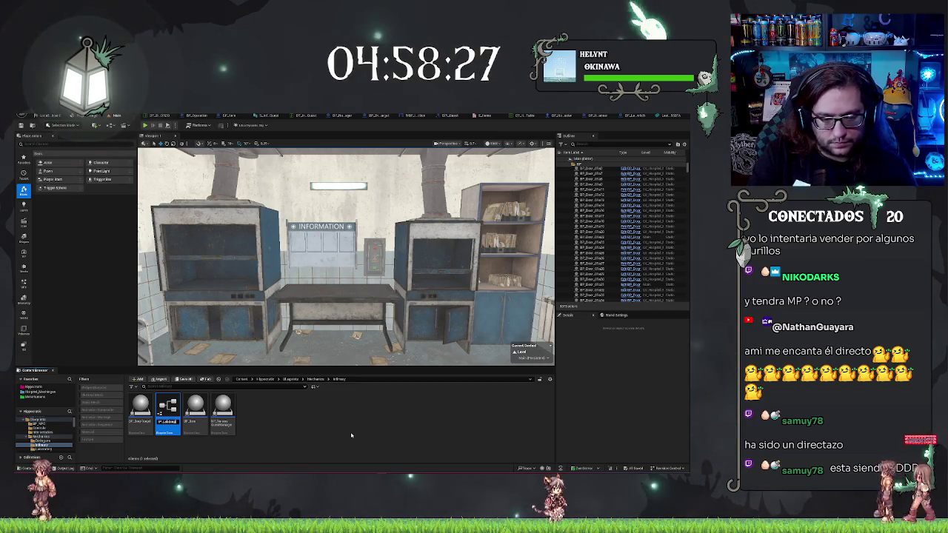
key("Return")
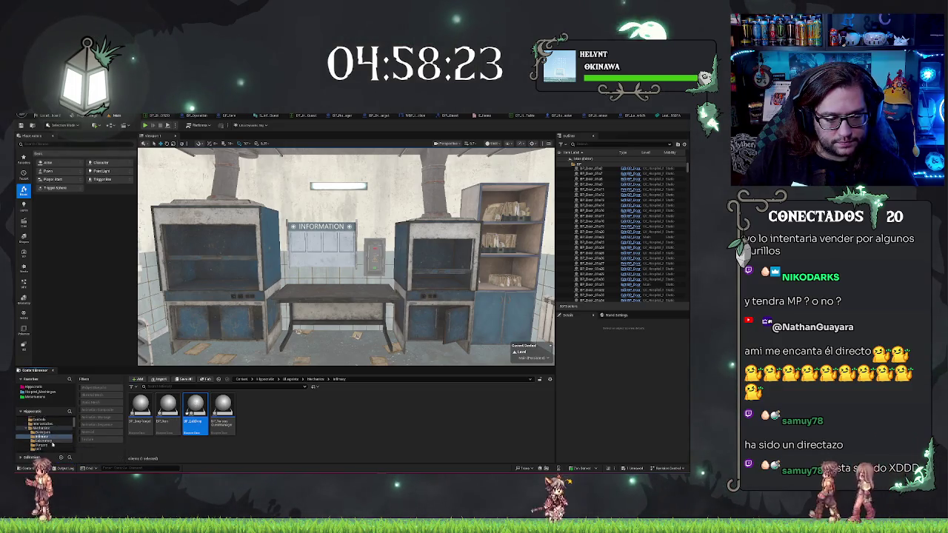
- Move BP_LabDrop into the Laboratory folder and open it in the Blueprint editor
left_click(68, 454)
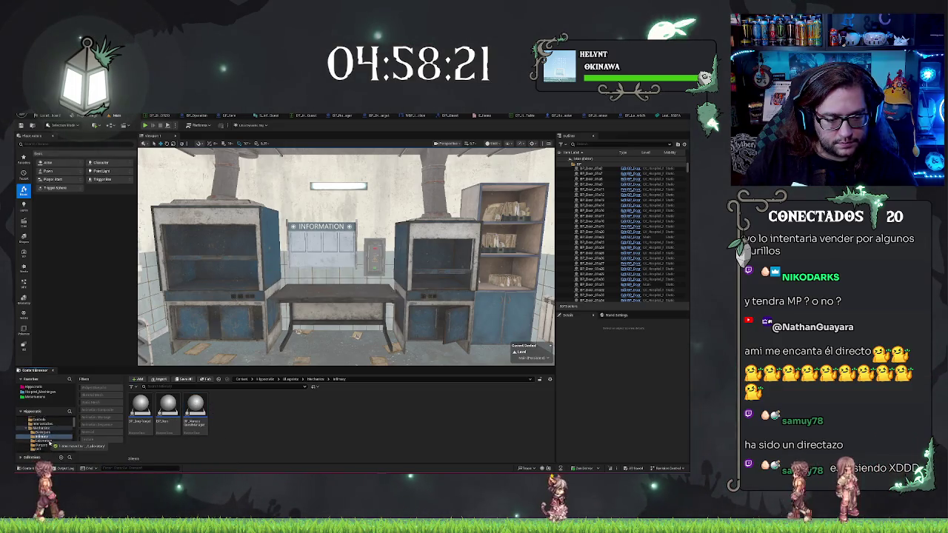
left_click(42, 441)
left_click(168, 410)
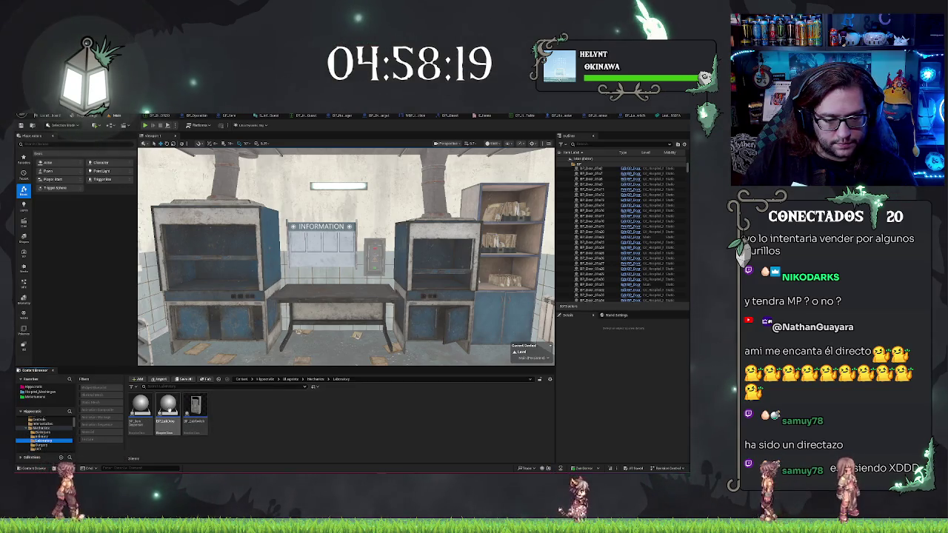
double_click(169, 410)
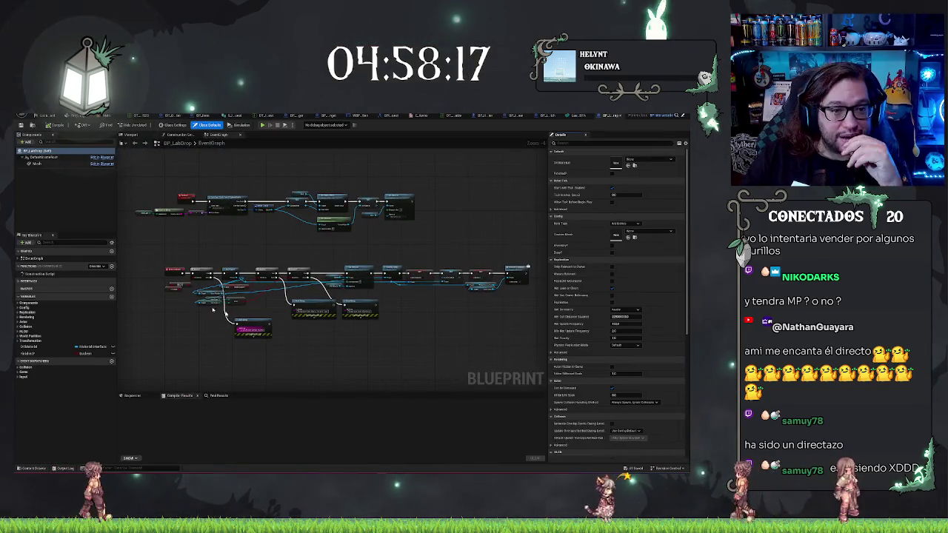
left_click(37, 163)
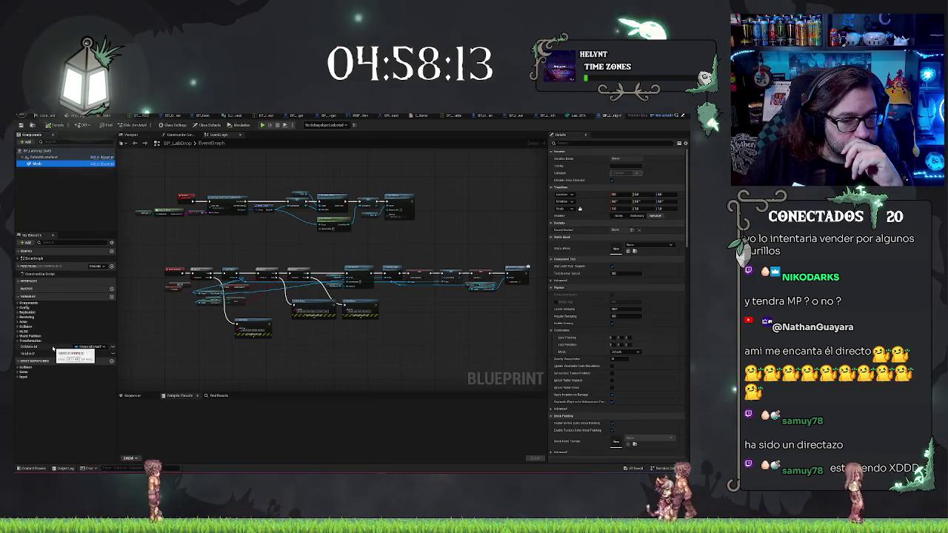
left_click(179, 135)
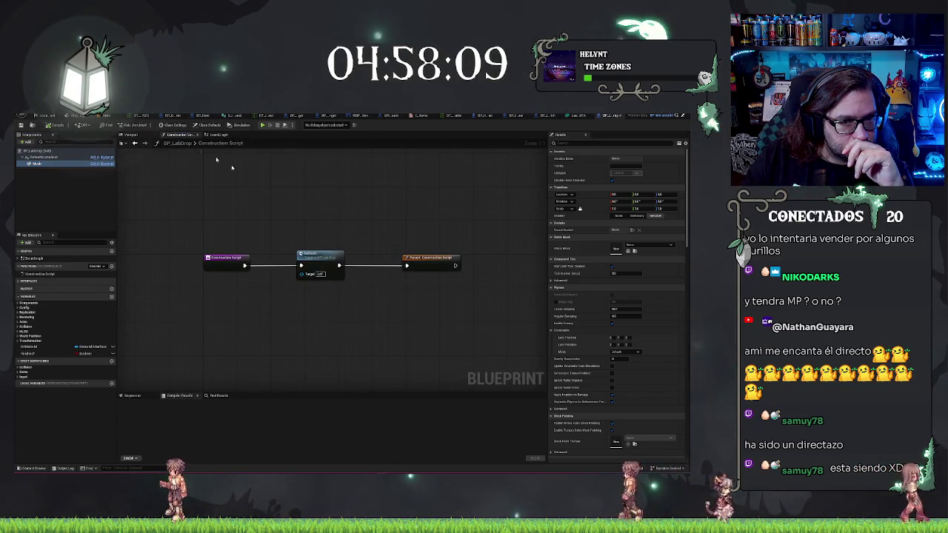
left_click(220, 134)
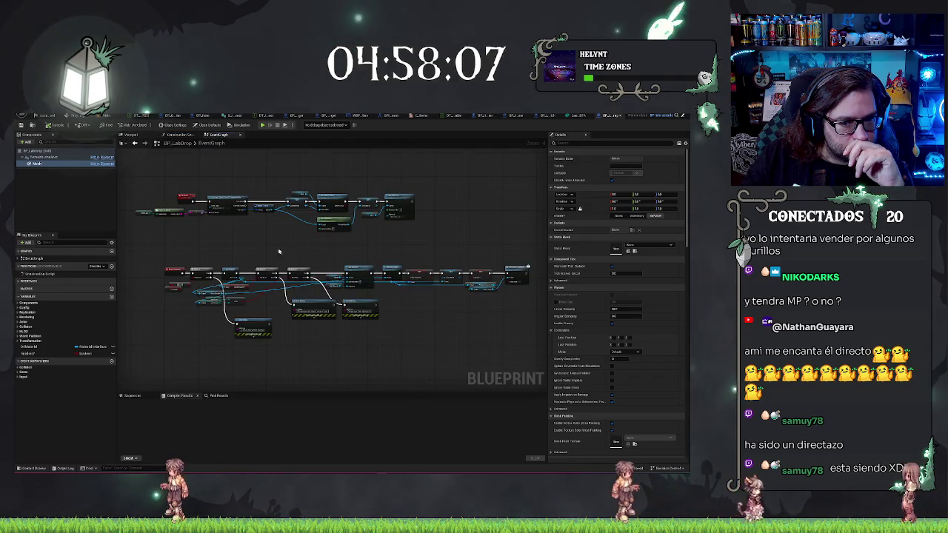
scroll(335, 296, "up", 3)
mouse_move(335, 296)
left_mouse_down()
mouse_move(326, 323)
mouse_move(310, 191)
mouse_move(351, 319)
left_mouse_up()
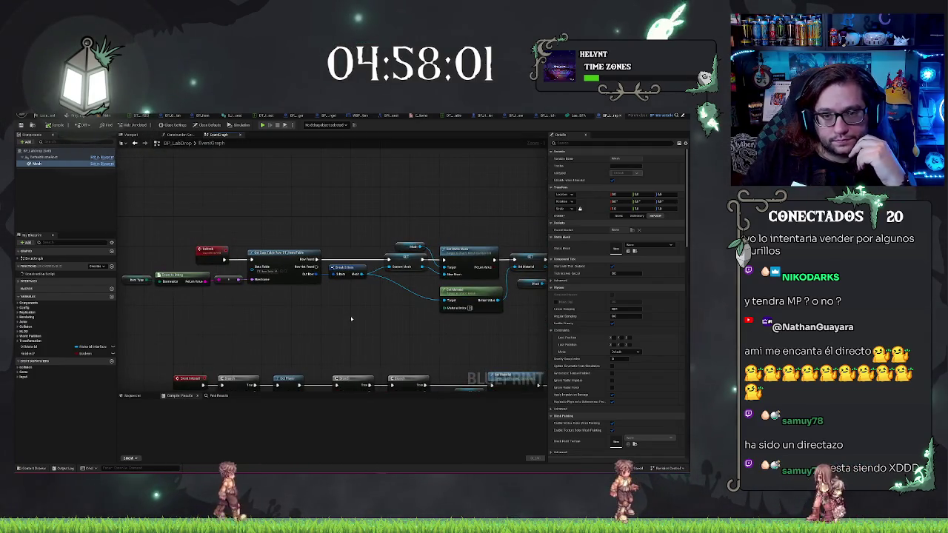
left_click(179, 135)
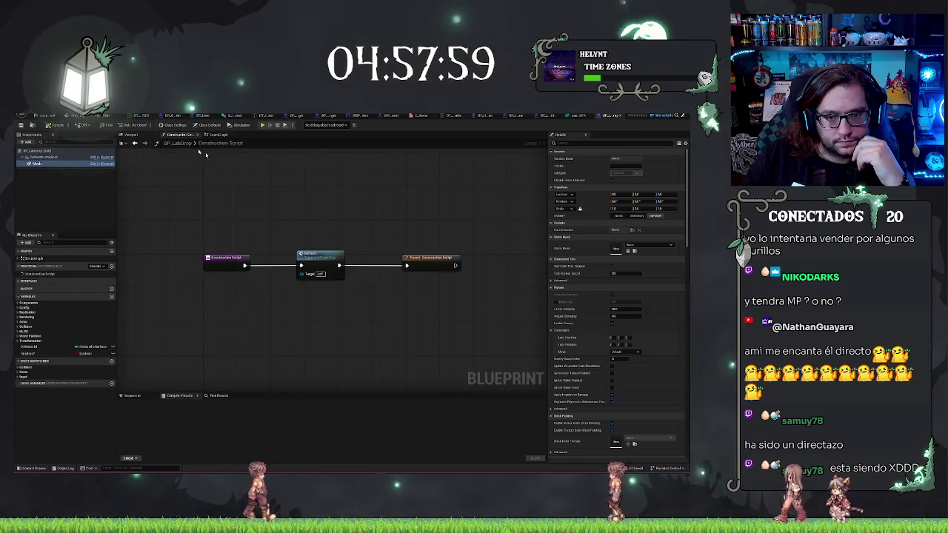
left_click(217, 135)
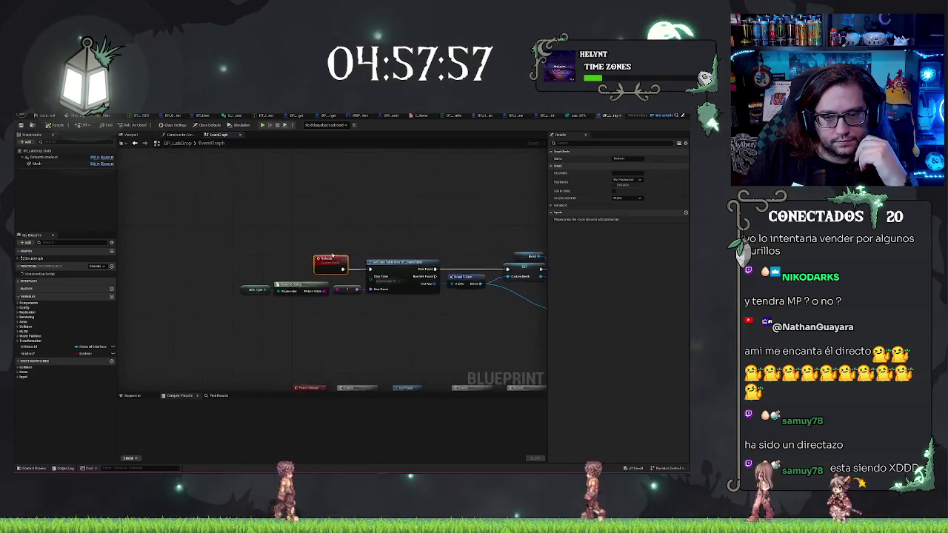
scroll(249, 201, "up", 1)
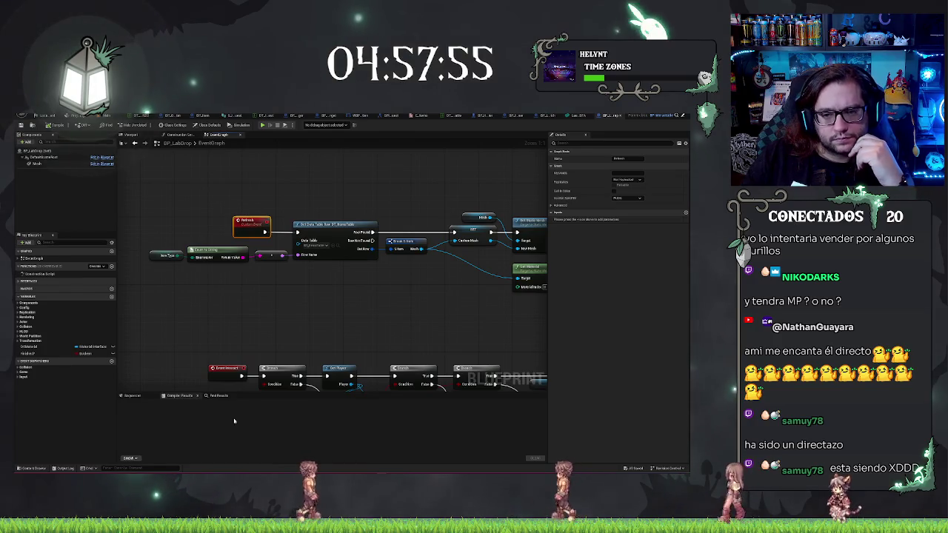
left_click_drag(249, 188, 280, 201)
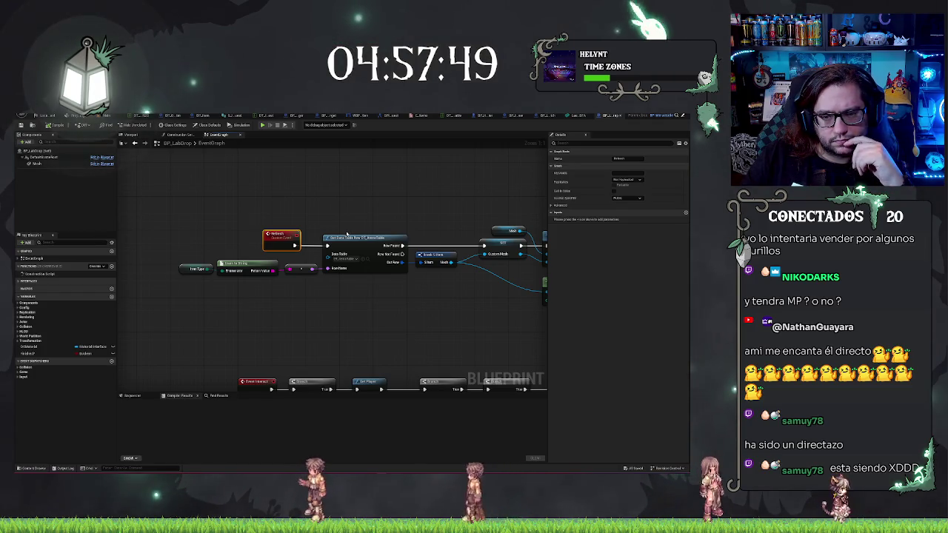
left_click_drag(378, 335, 335, 244)
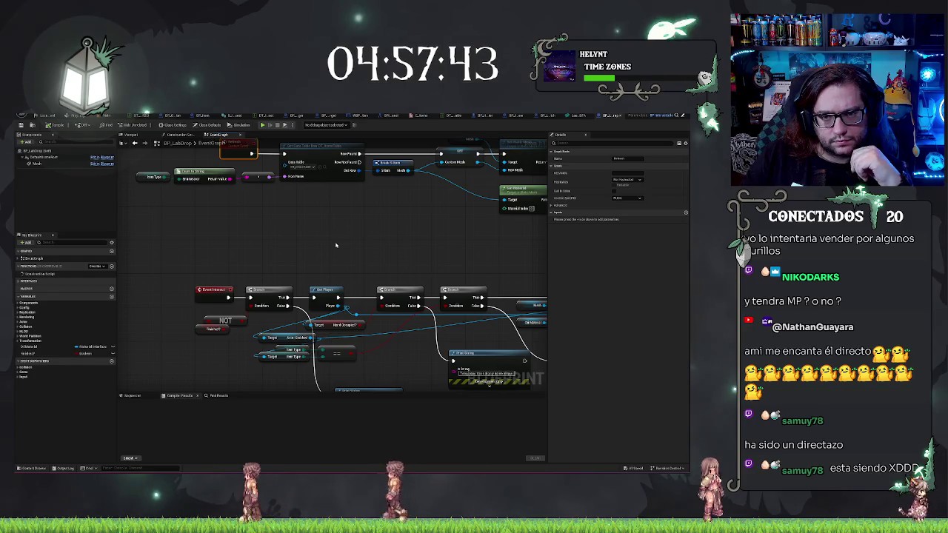
left_click_drag(335, 244, 316, 282)
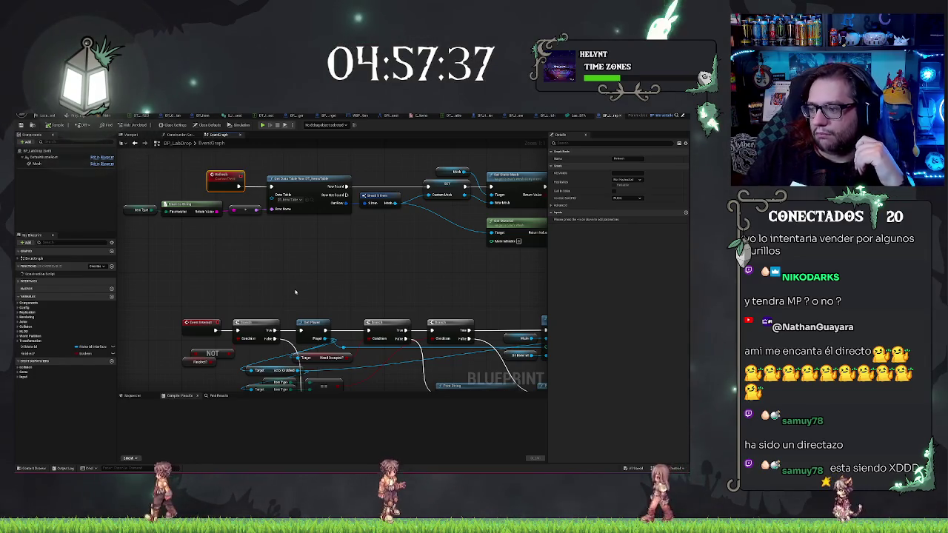
left_click_drag(295, 292, 267, 310)
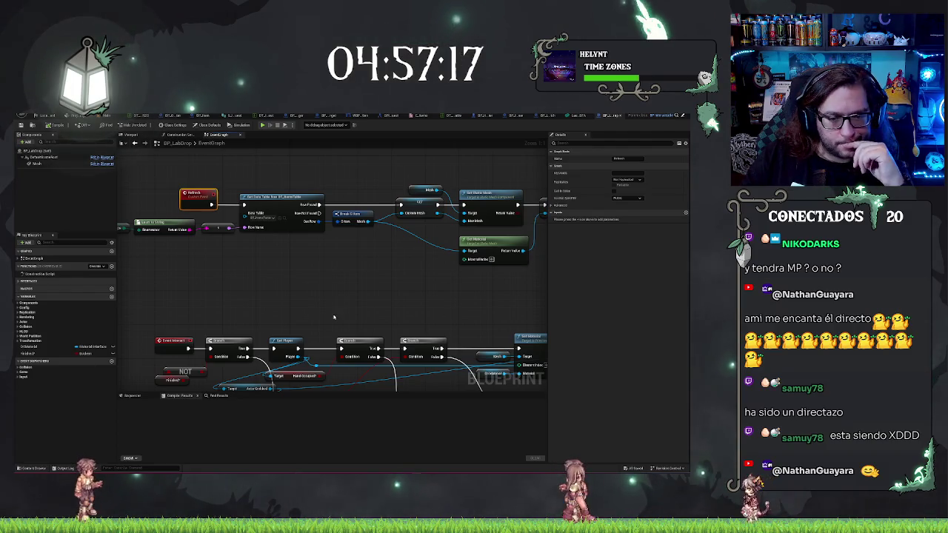
left_click(357, 316)
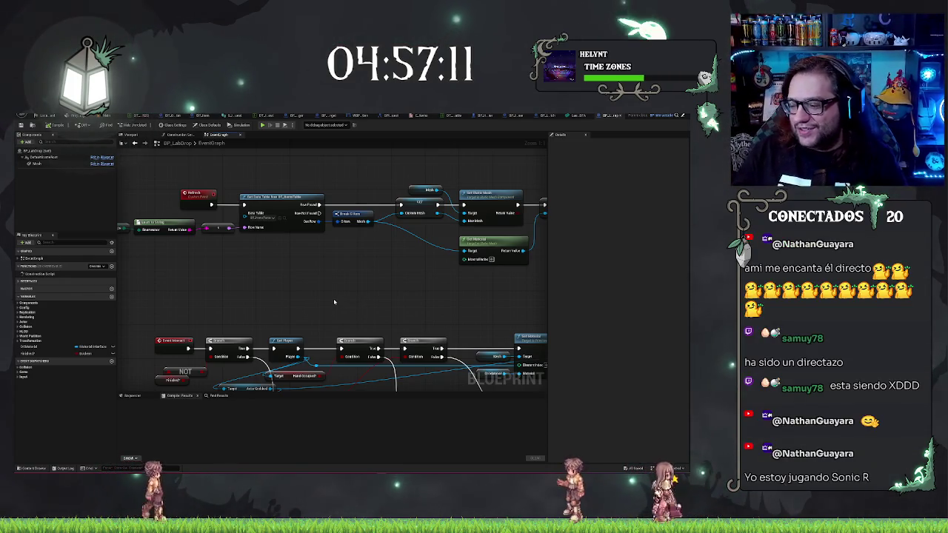
mouse_move(308, 299)
left_mouse_down()
mouse_move(406, 305)
mouse_move(328, 284)
mouse_move(348, 259)
mouse_move(195, 232)
mouse_move(295, 212)
left_mouse_up()
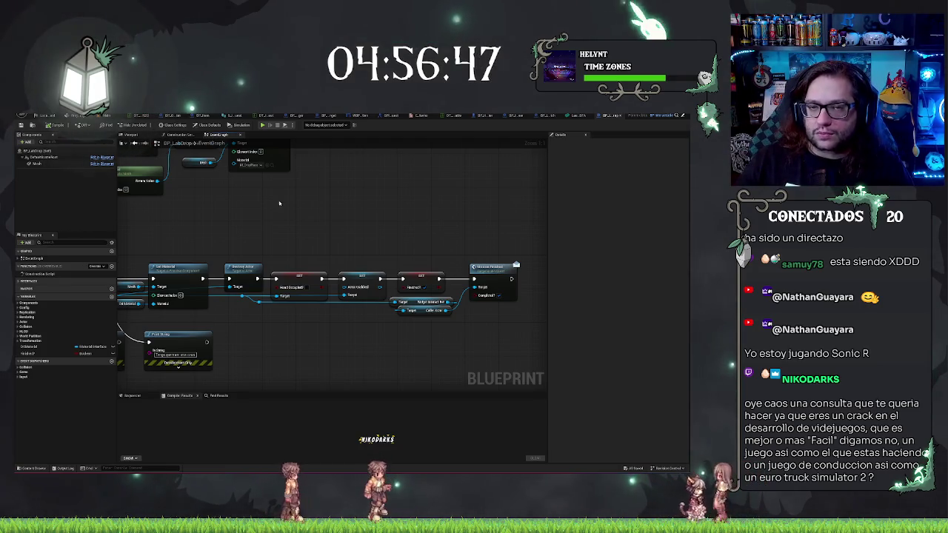
left_click_drag(280, 204, 487, 226)
left_click_drag(222, 204, 331, 219)
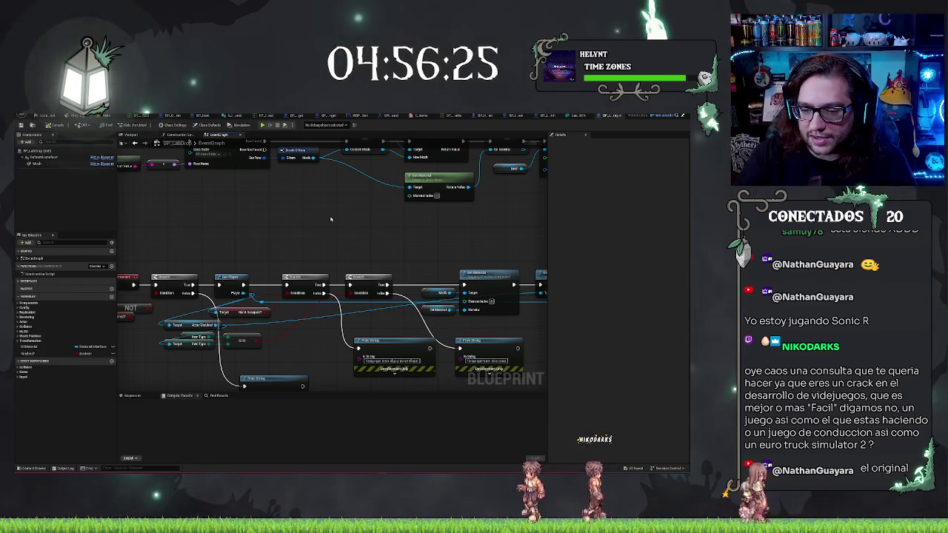
mouse_move(393, 252)
left_mouse_down()
mouse_move(328, 227)
mouse_move(326, 338)
left_mouse_up()
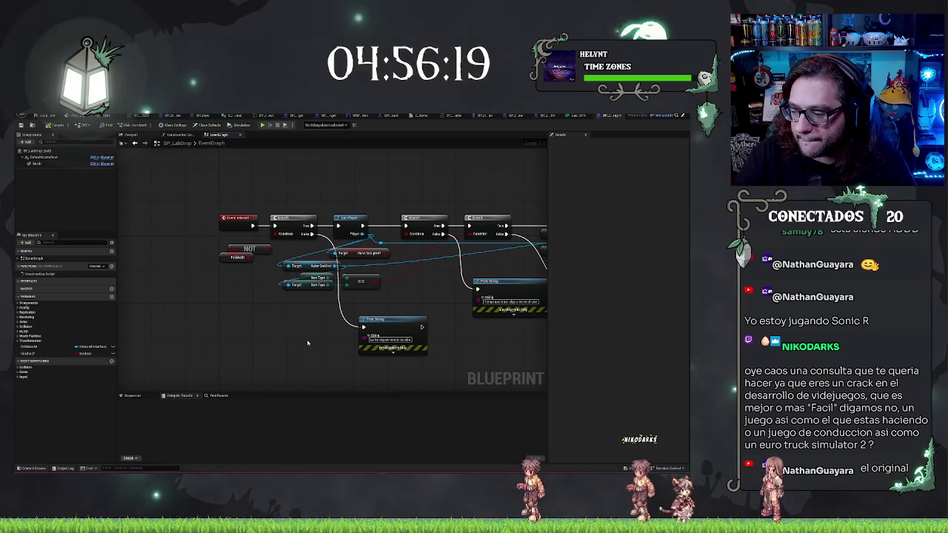
mouse_move(512, 347)
left_mouse_down()
mouse_move(495, 334)
mouse_move(424, 322)
left_mouse_up()
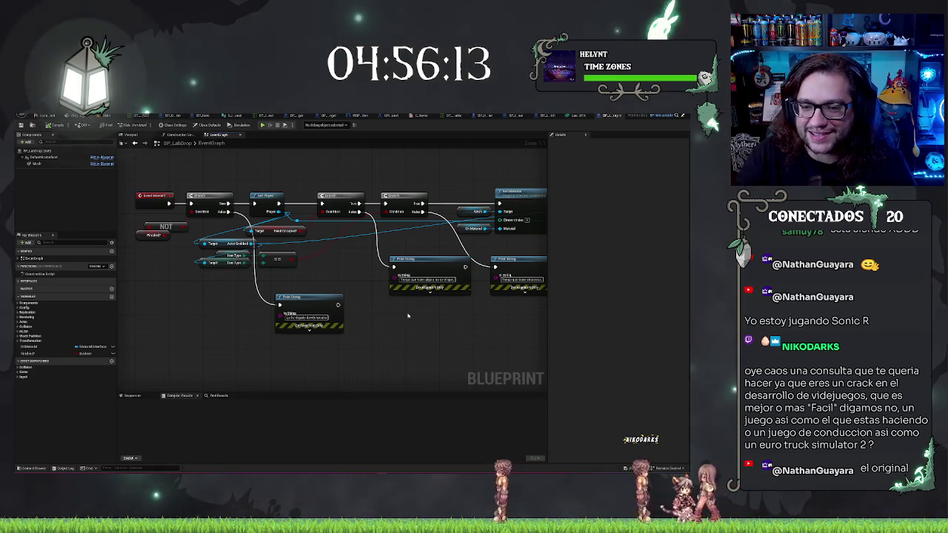
left_click_drag(407, 315, 436, 318)
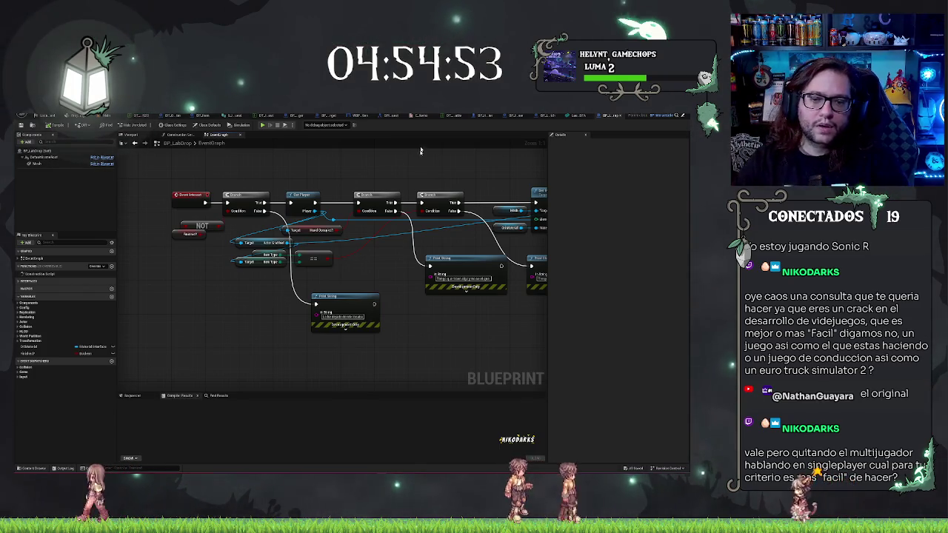
scroll(413, 232, "down", 5)
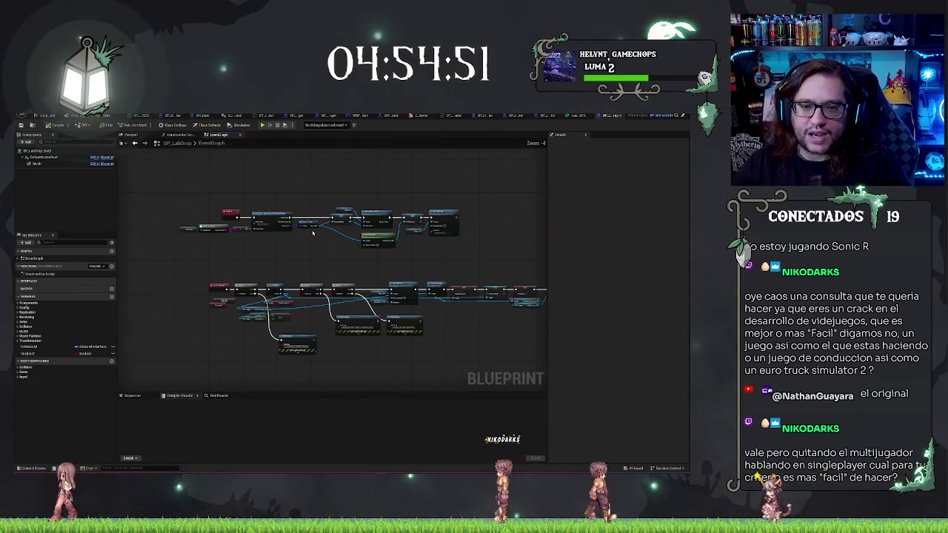
- Delete the Refresh node from the Construction Script and reposition Parent: Construction Script
scroll(189, 189, "up", 2)
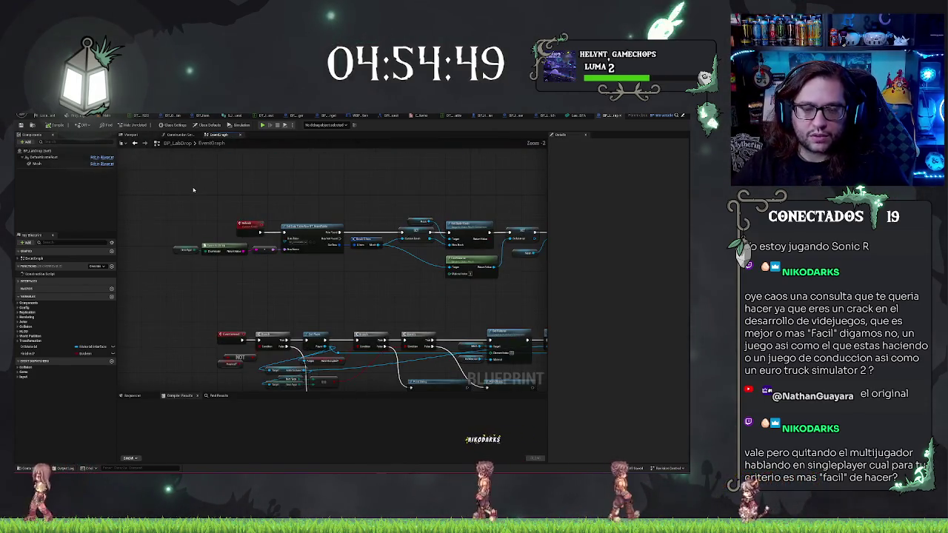
left_click(176, 136)
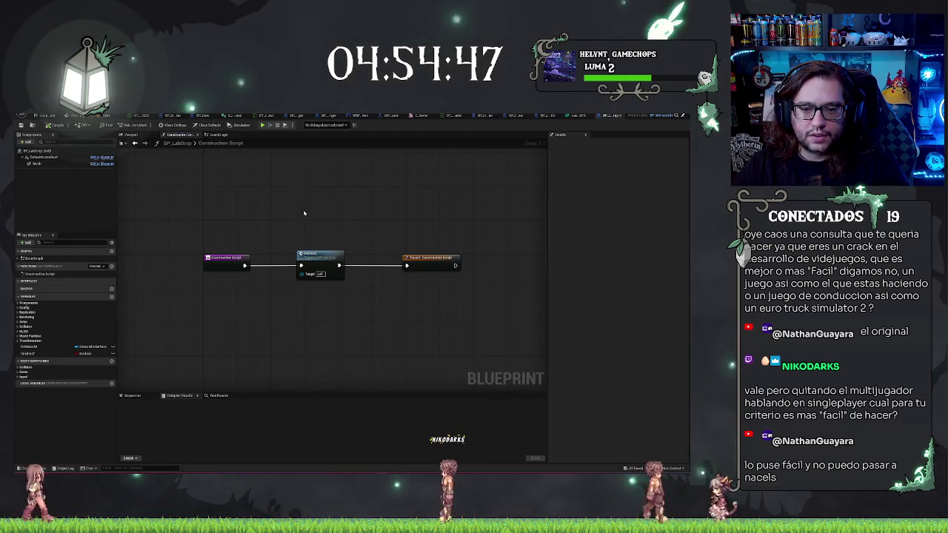
left_click_drag(303, 213, 340, 277)
key("Delete")
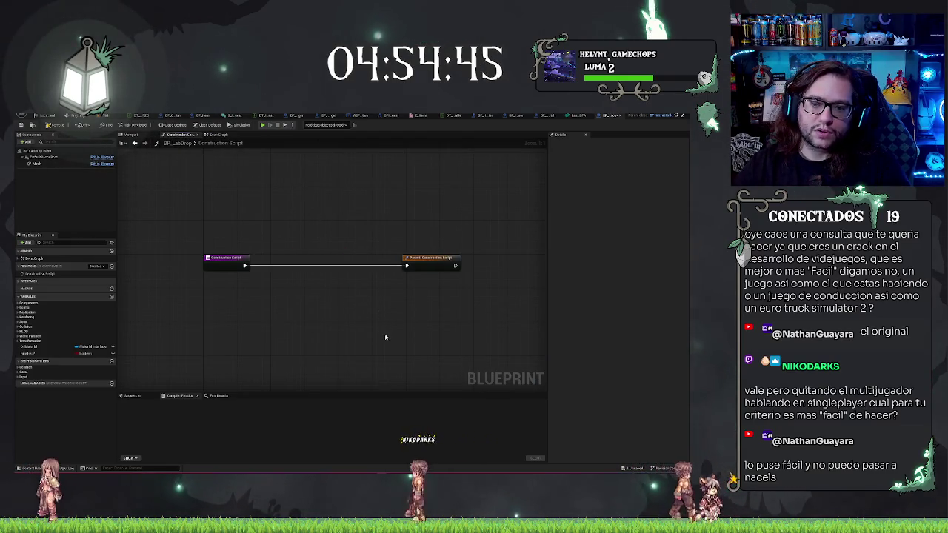
left_click(433, 260)
left_click_drag(433, 260, 427, 261)
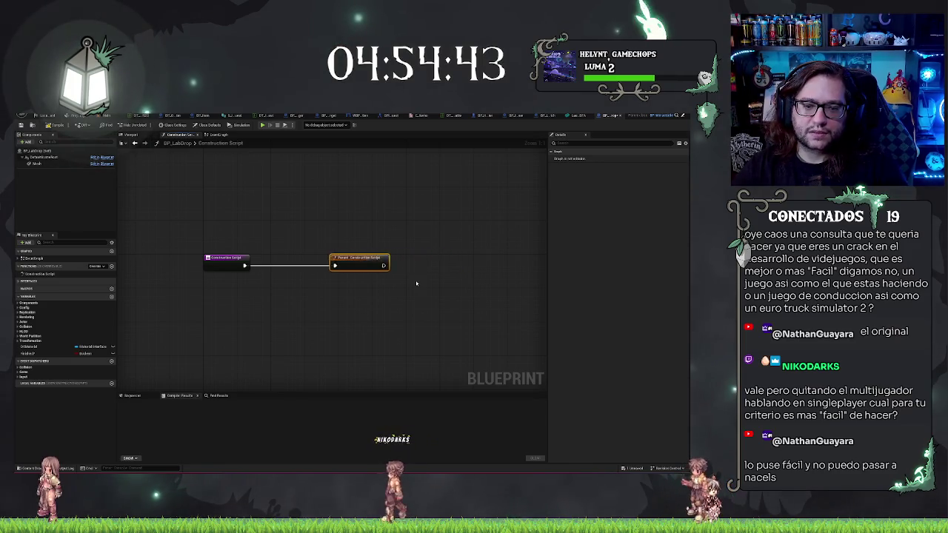
left_click(222, 135)
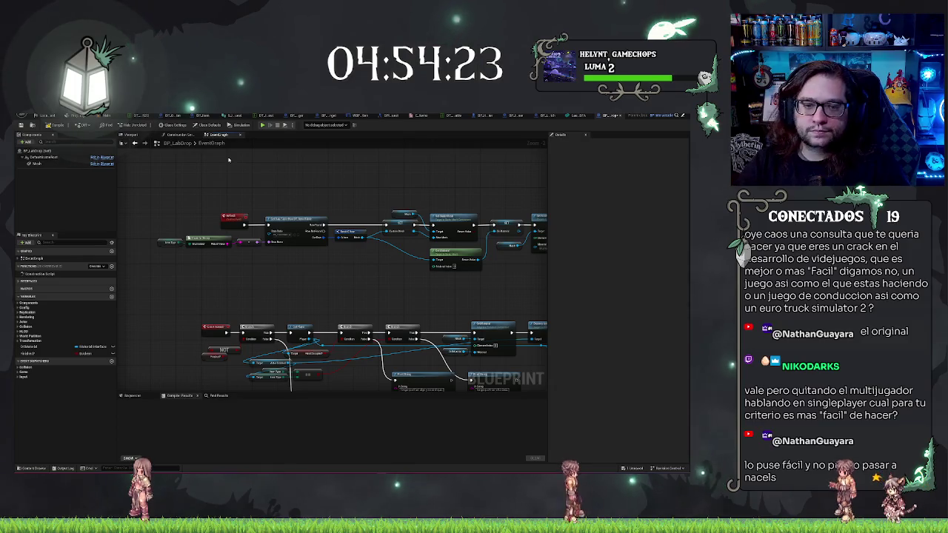
- Delete the unused upper node group from the BP_LabDrop event graph
left_click_drag(277, 186, 255, 182)
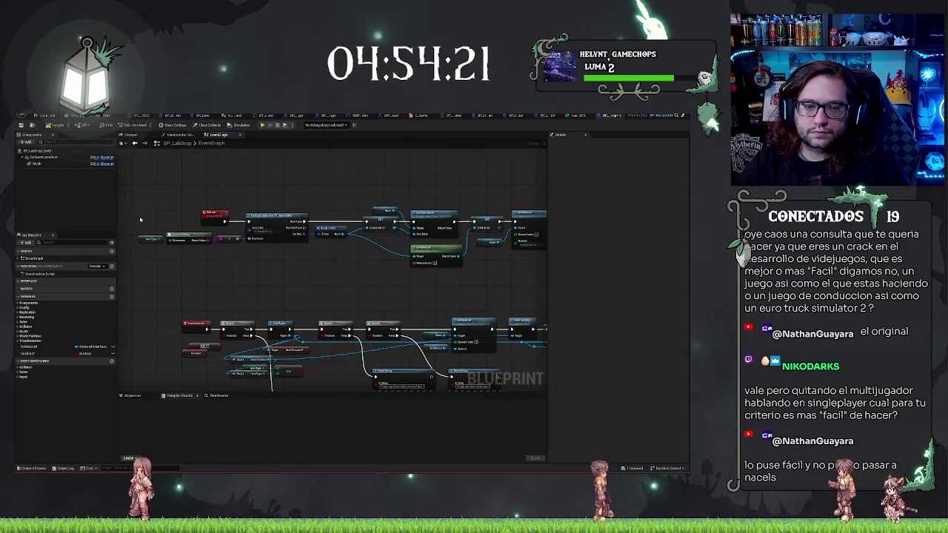
scroll(139, 180, "down", 5)
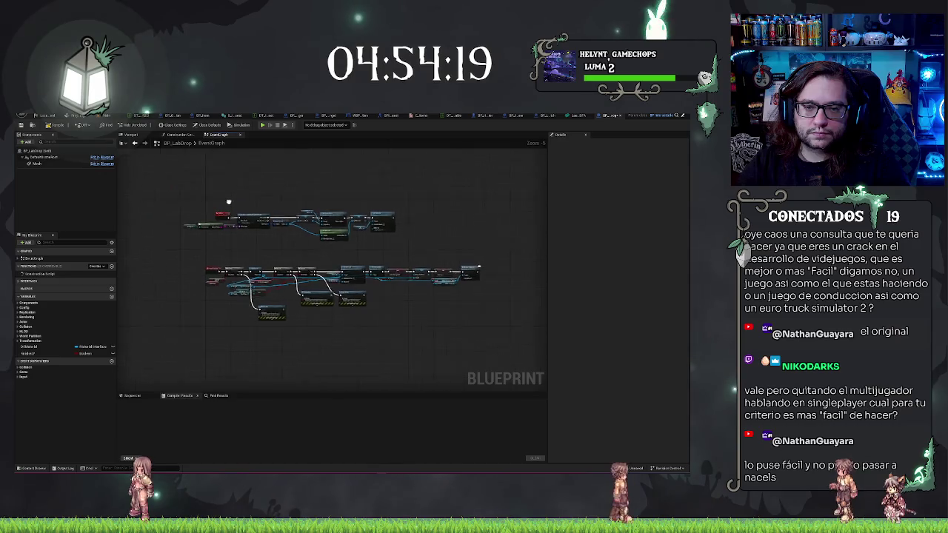
left_click_drag(188, 180, 494, 256)
key("Delete")
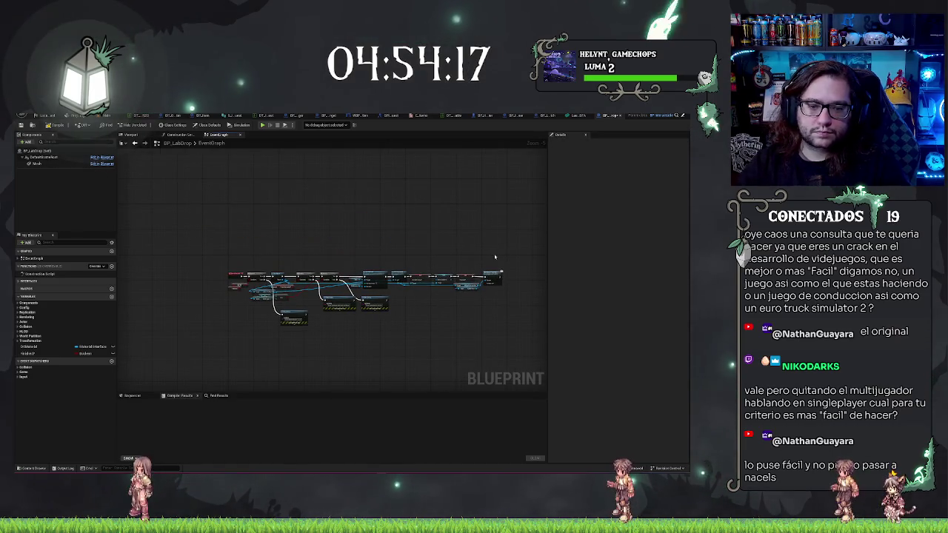
- Delete the unused material-interface variable and the unneeded node in the remaining chain
scroll(345, 232, "up", 2)
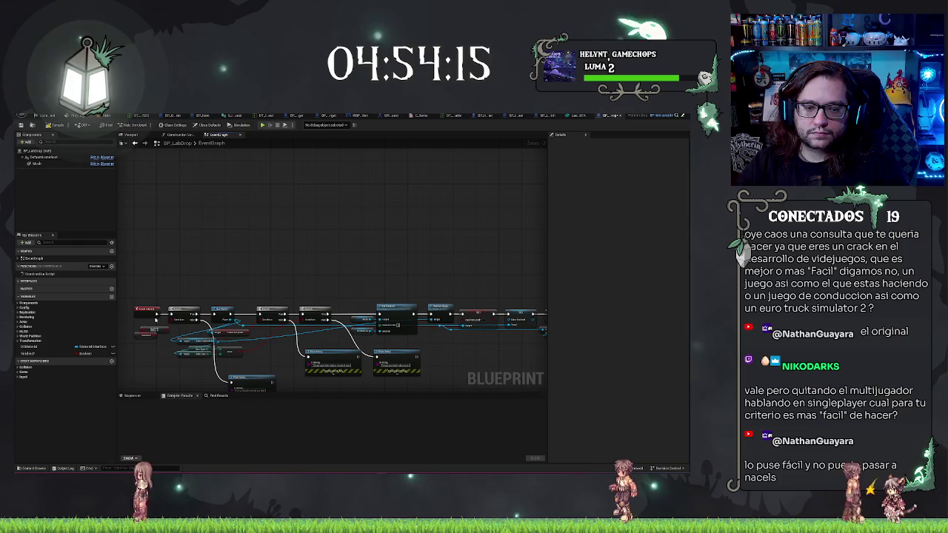
left_click_drag(228, 282, 279, 215)
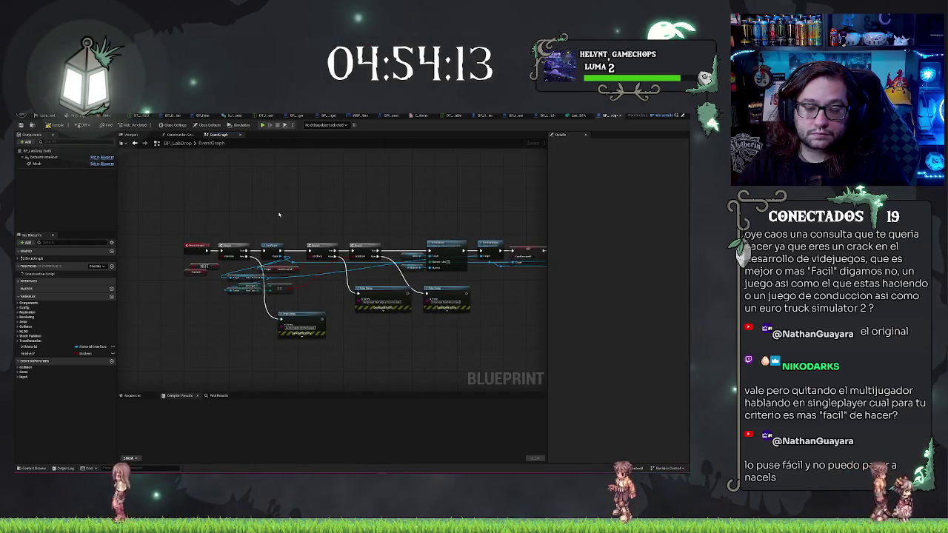
left_click(42, 347)
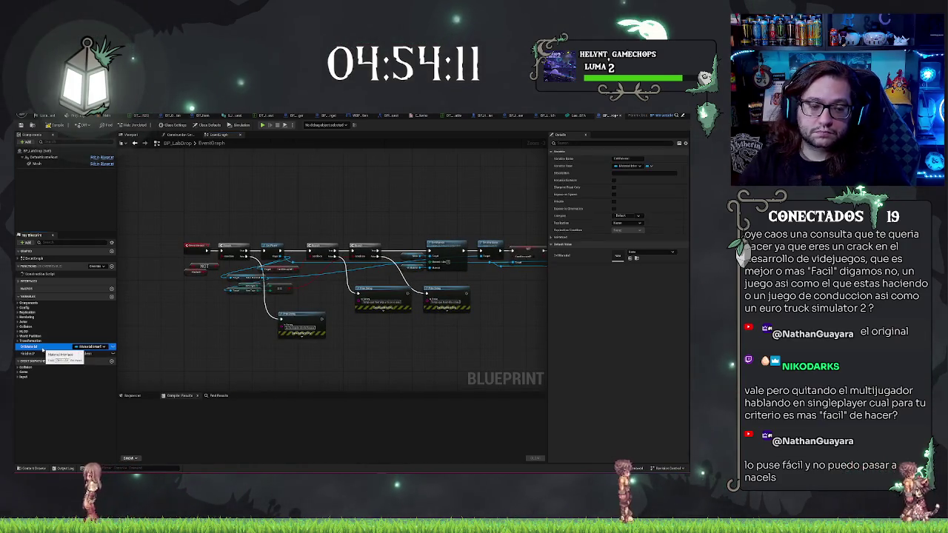
key("Delete")
left_click(390, 297)
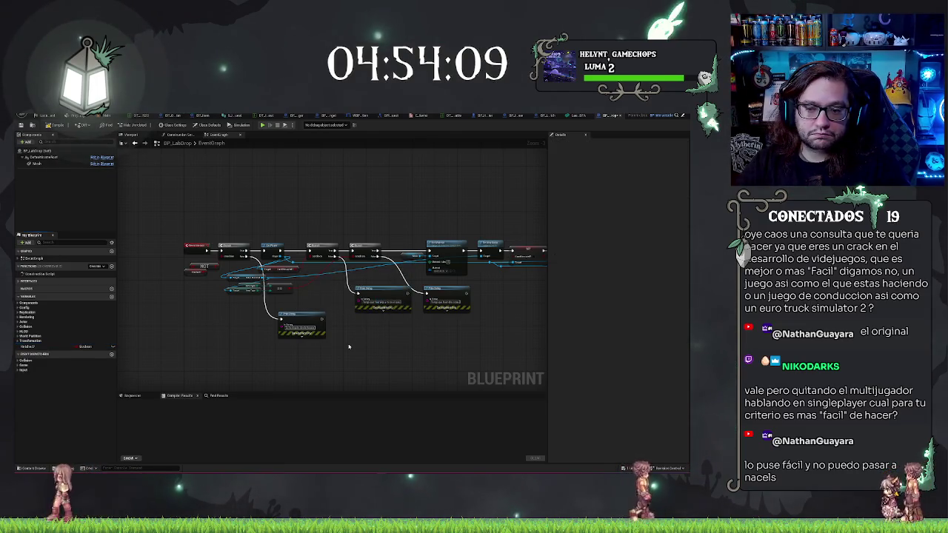
left_click(449, 258)
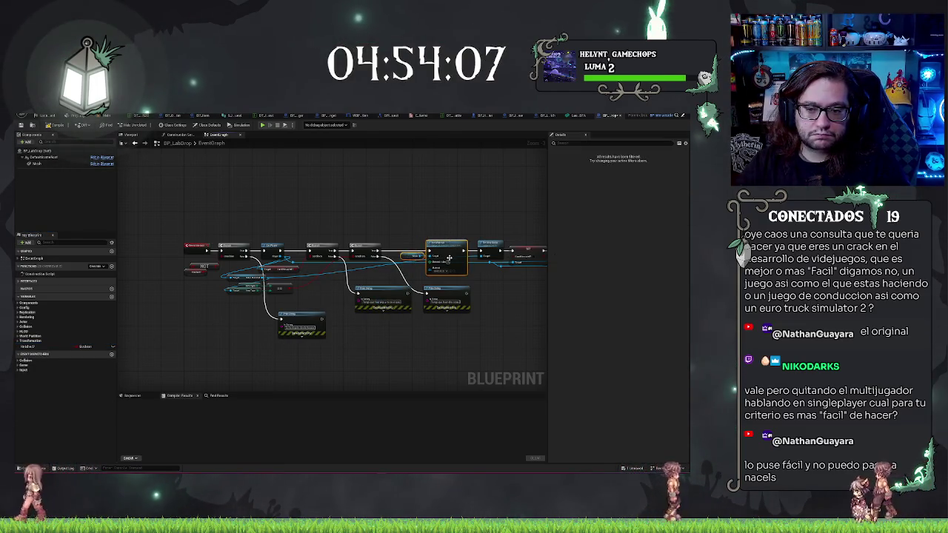
key("Delete")
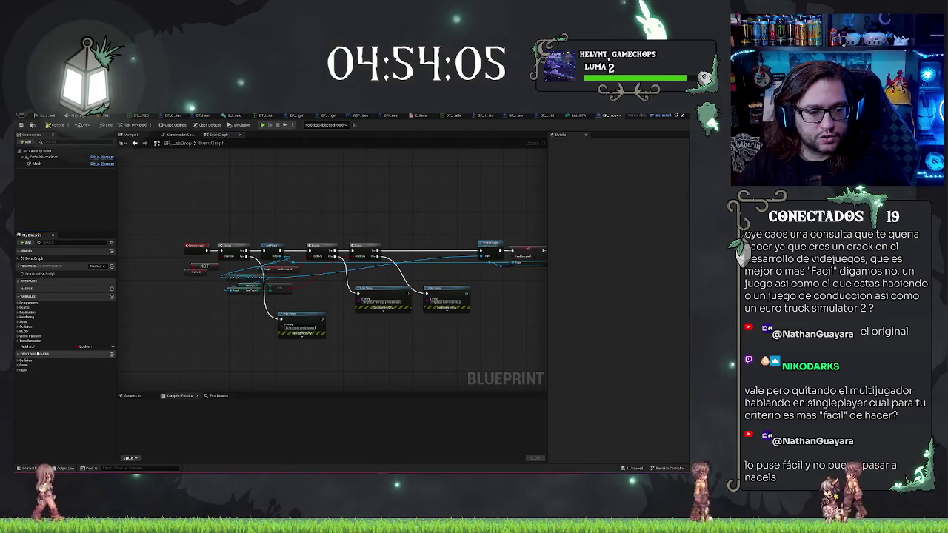
left_click(33, 346)
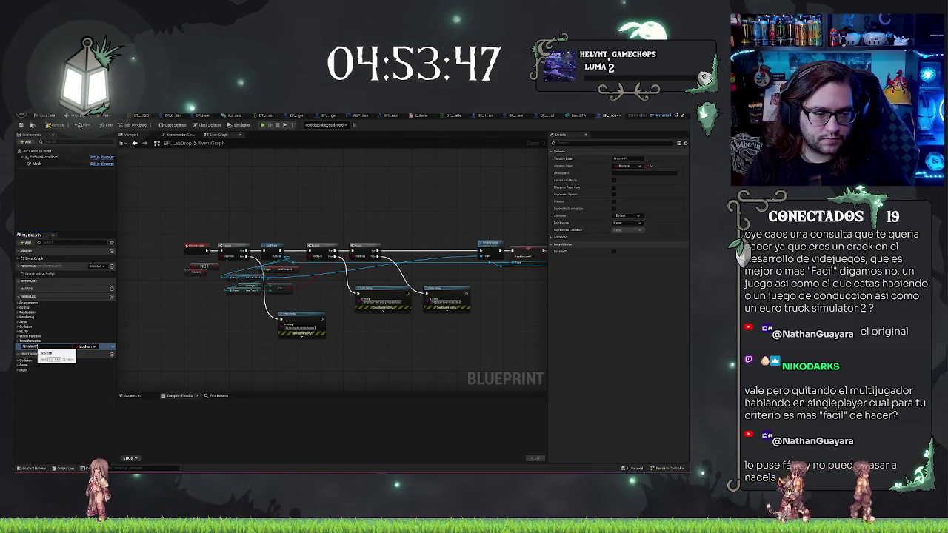
- Delete the Finished? variable and the old NOT node
left_click(46, 354)
left_click(45, 348)
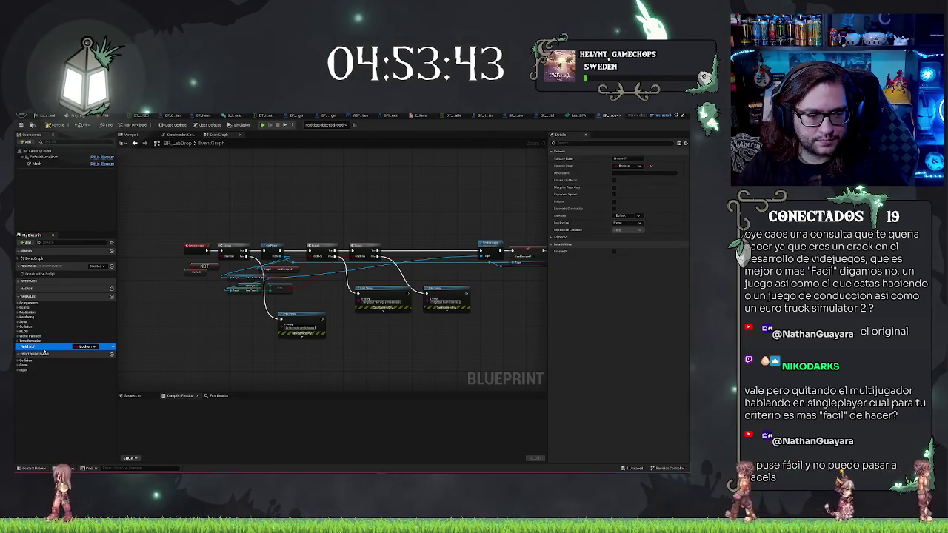
key("Delete")
key("Return")
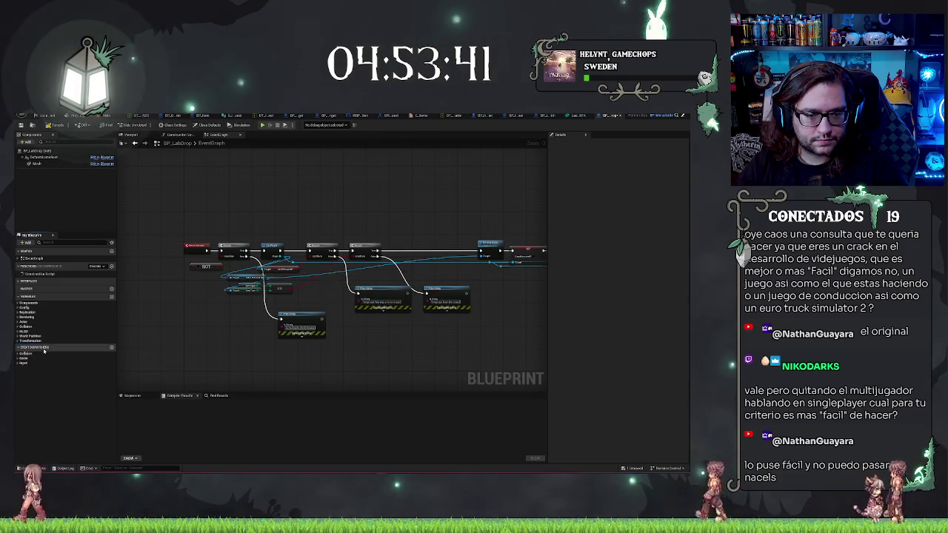
left_click(205, 268)
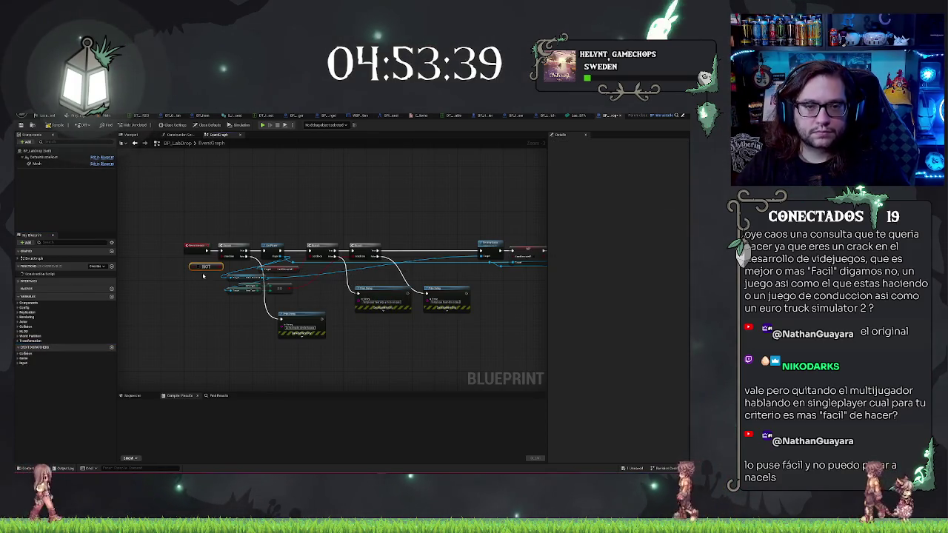
key("Delete")
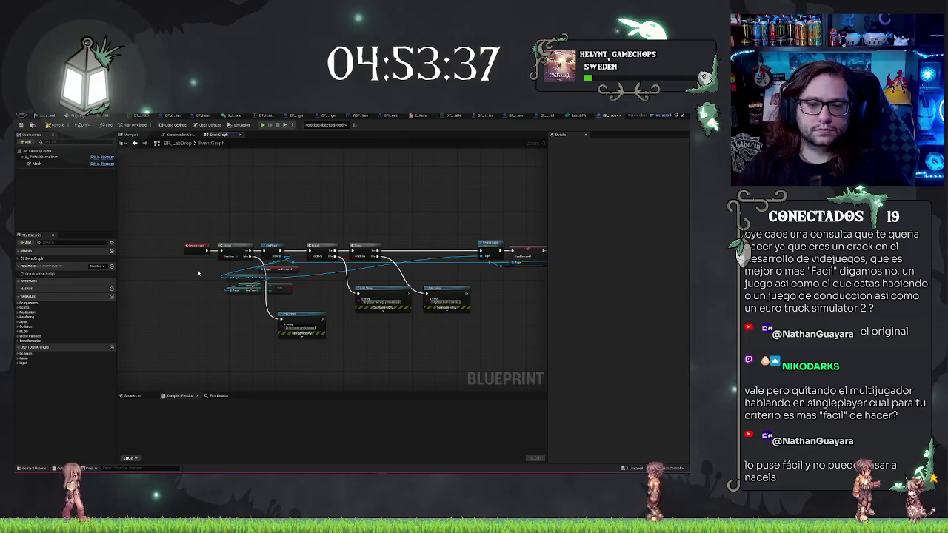
- Promote the Branch Condition to a new Busy? boolean and attach a NOT node fed by it
left_click_drag(220, 256, 210, 266)
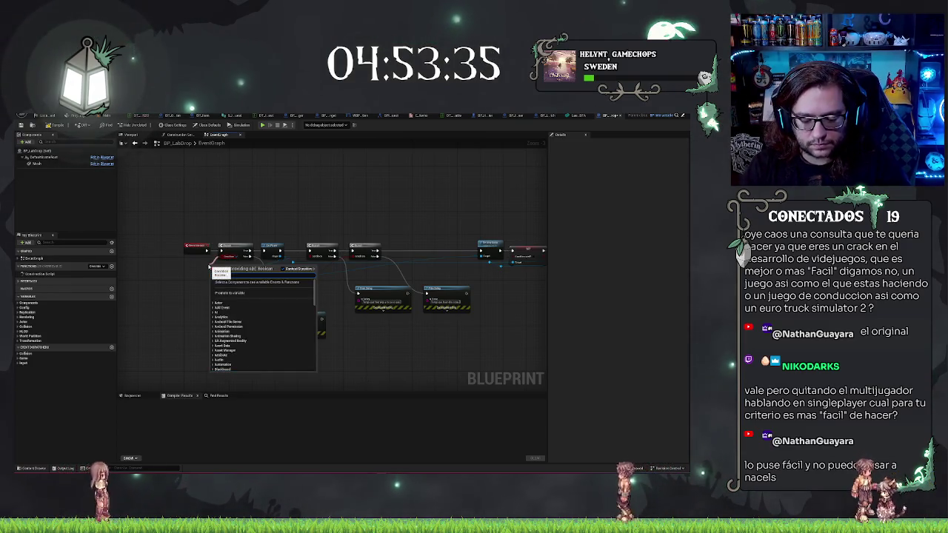
type("promote")
key("Return")
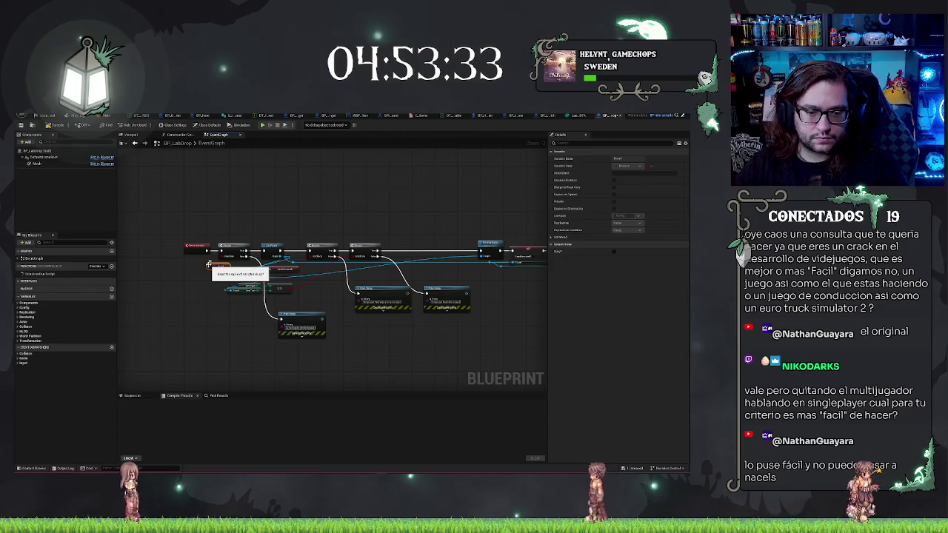
scroll(214, 274, "up", 3)
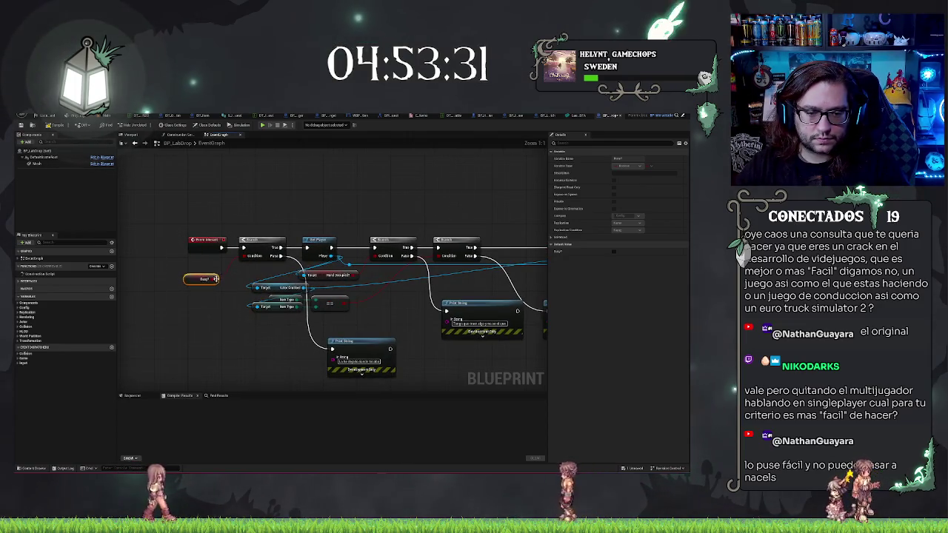
left_click_drag(215, 280, 224, 270)
type("not")
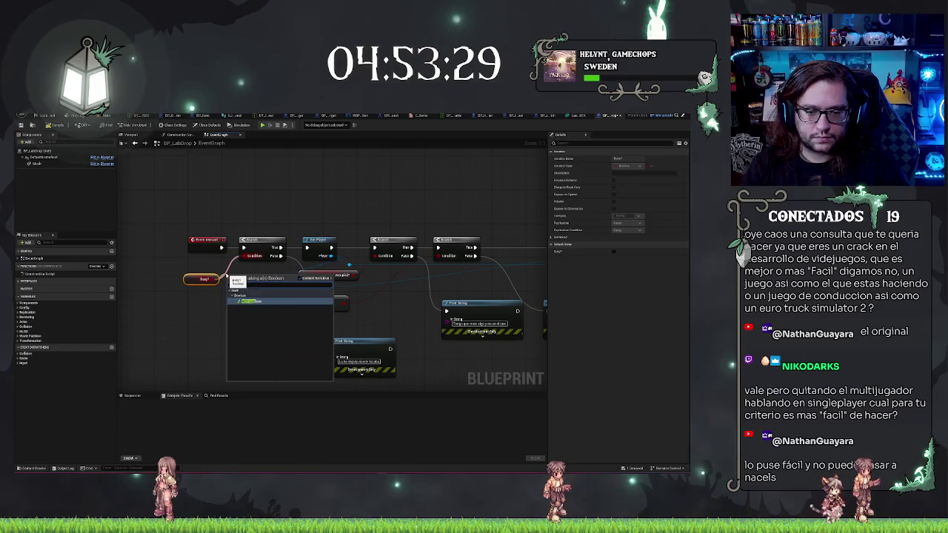
key("Return")
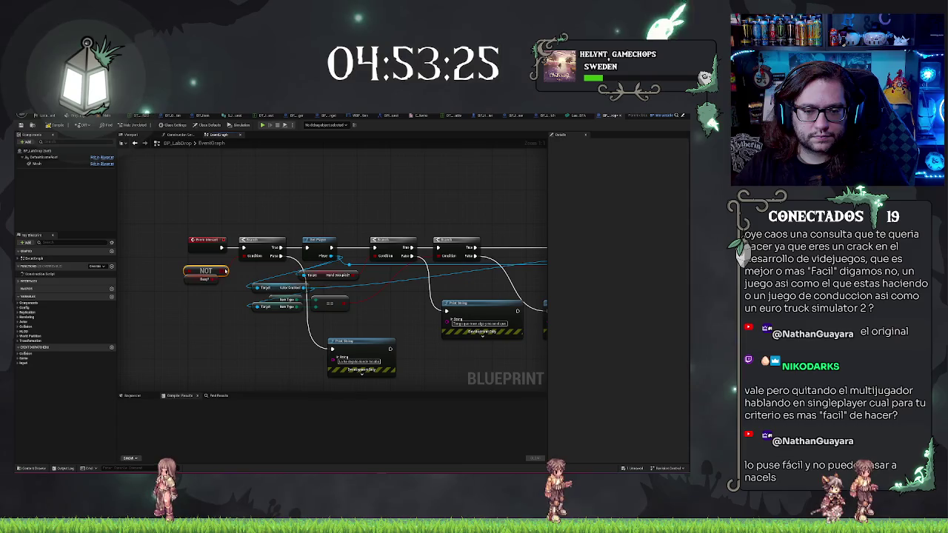
left_click_drag(204, 271, 208, 259)
left_click(216, 295)
left_click_drag(252, 321, 213, 322)
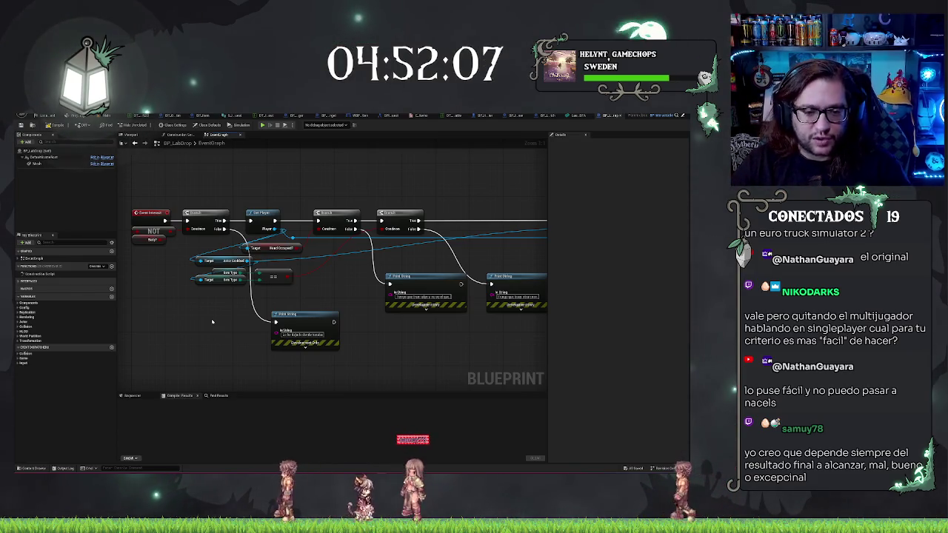
left_click_drag(175, 291, 213, 314)
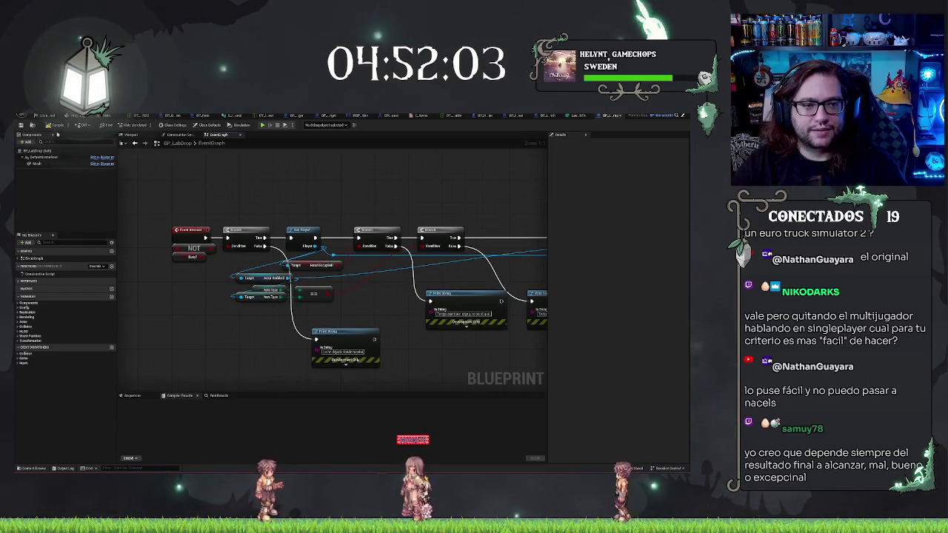
left_click(47, 125)
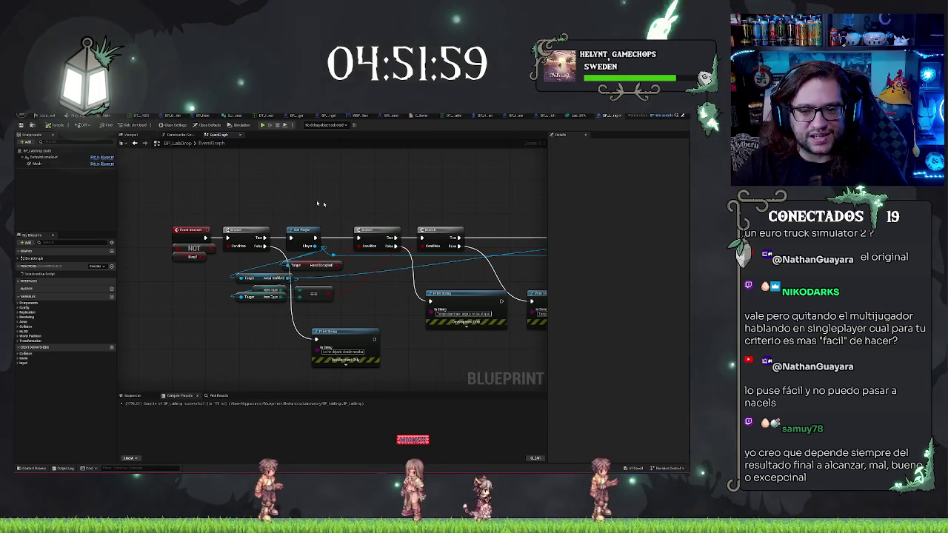
- Add two new Boolean variables next to Busy?, one named starting with 'Ite' and one ending in '_1'
scroll(333, 206, "up", 1)
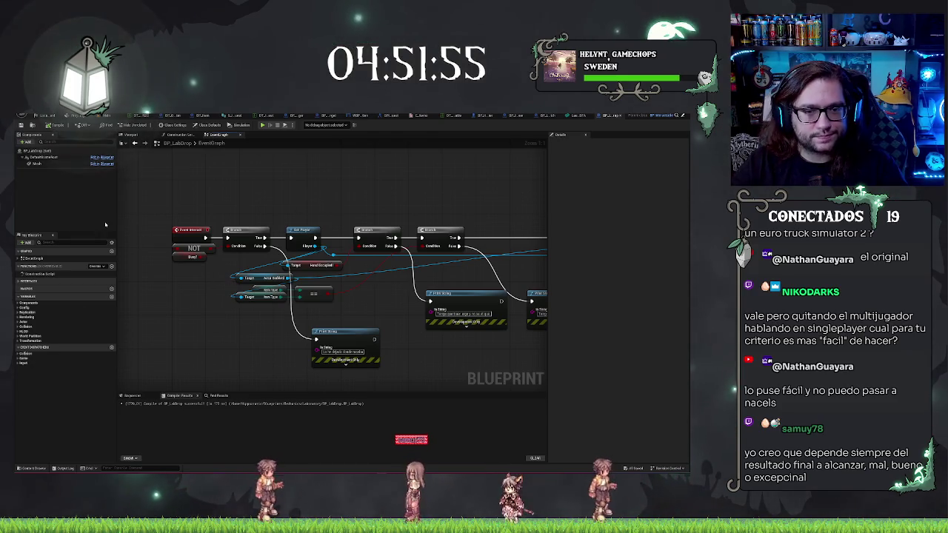
left_click(111, 298)
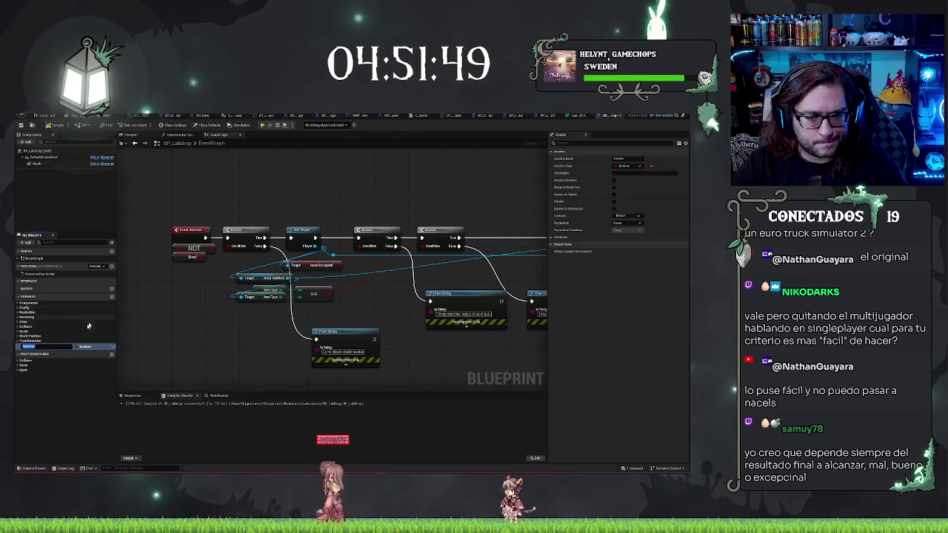
type("I")
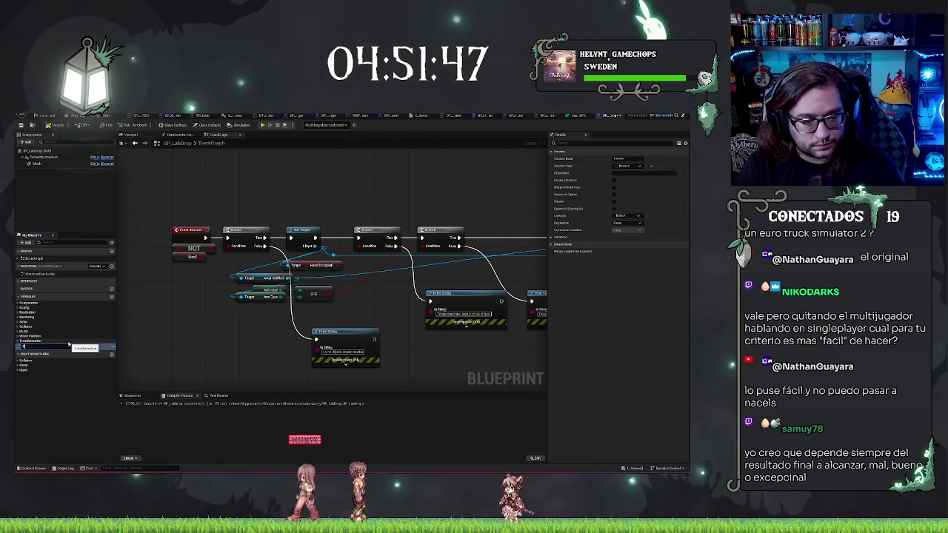
type("te")
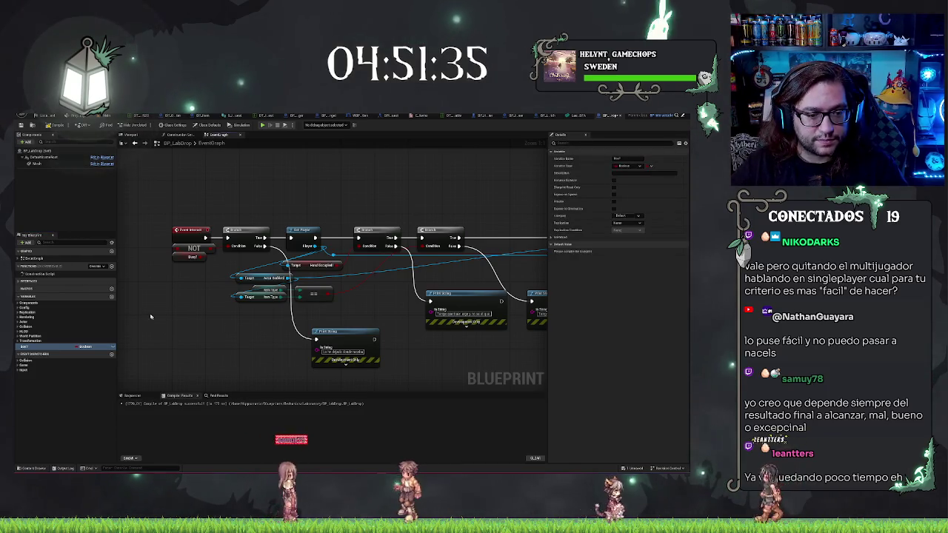
left_click(112, 296)
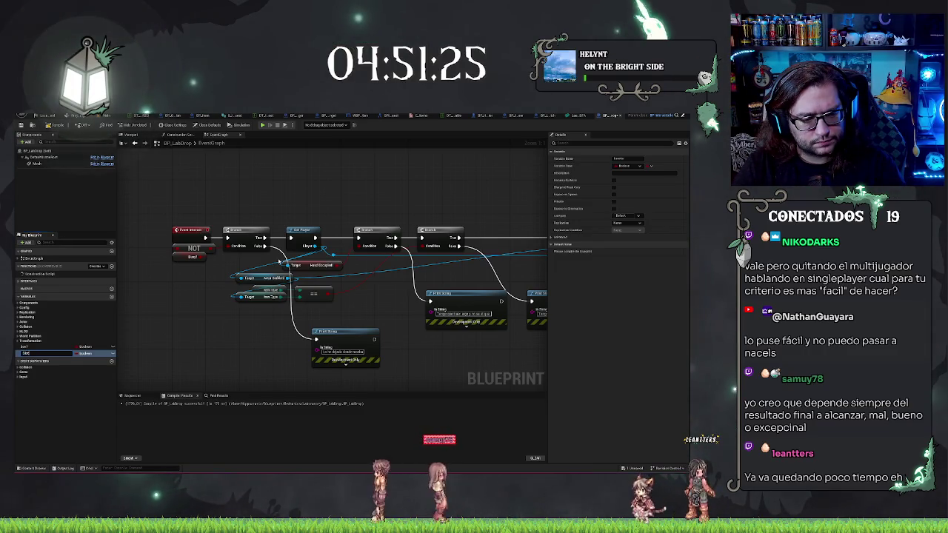
type("_1")
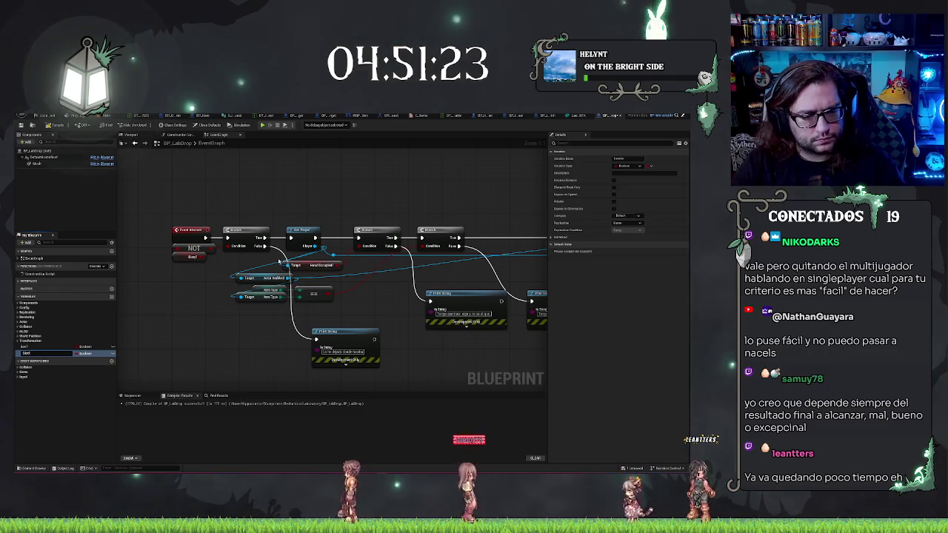
key("Return")
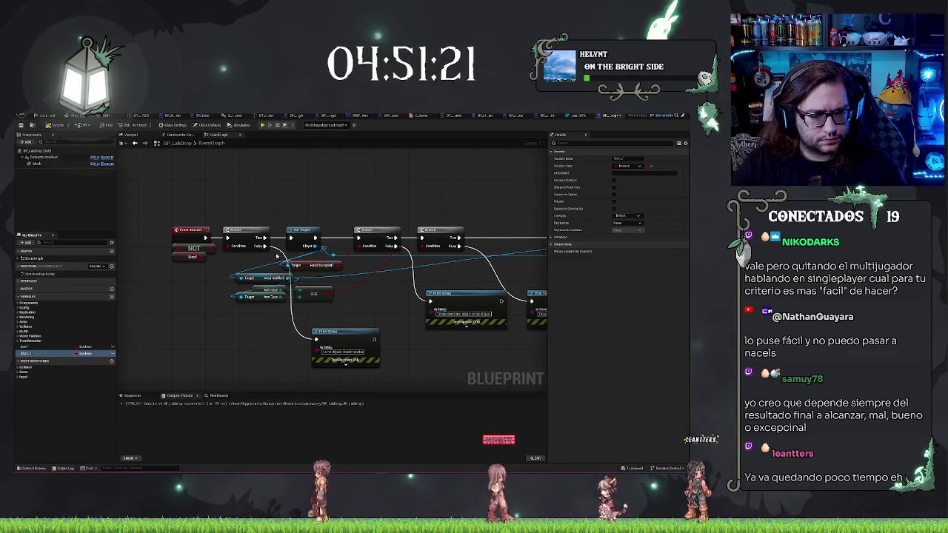